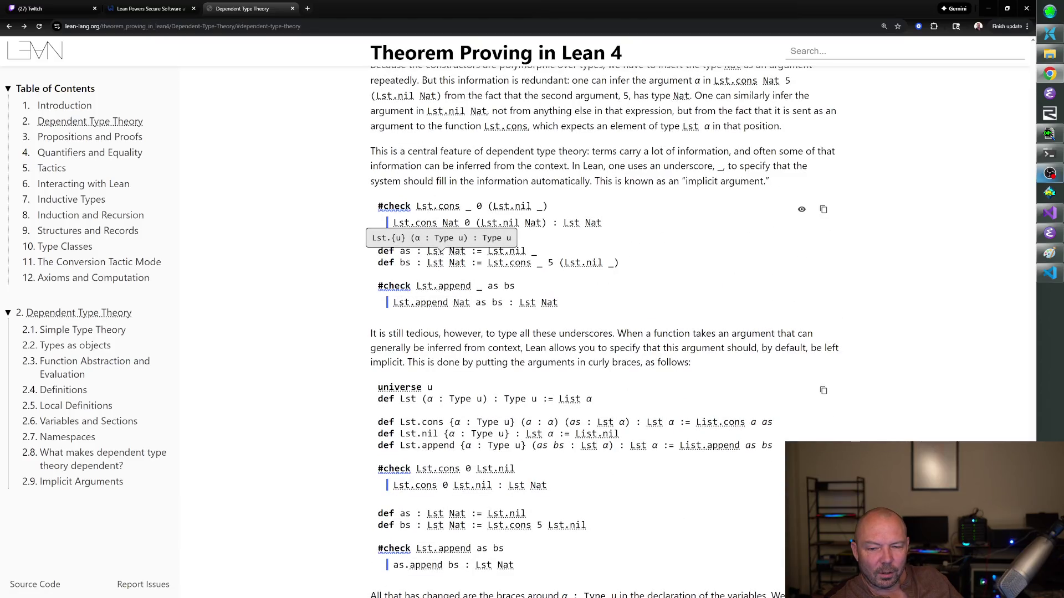
scroll(441, 254, "up", 2)
scroll(441, 254, "up", 3)
scroll(441, 254, "up", 3)
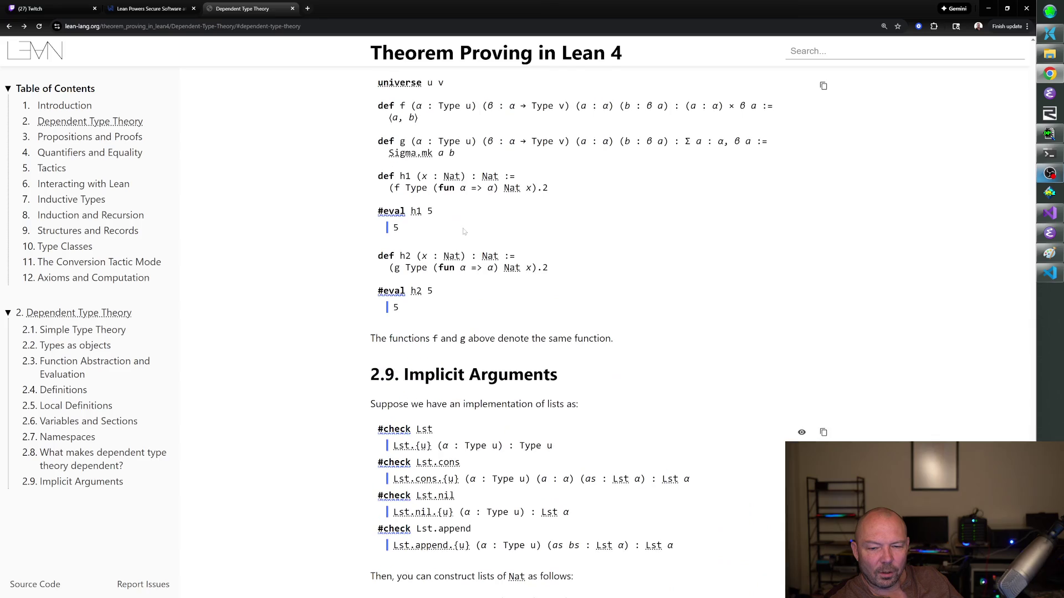
scroll(440, 253, "up", 1)
scroll(441, 253, "up", 1)
scroll(659, 284, "up", 1)
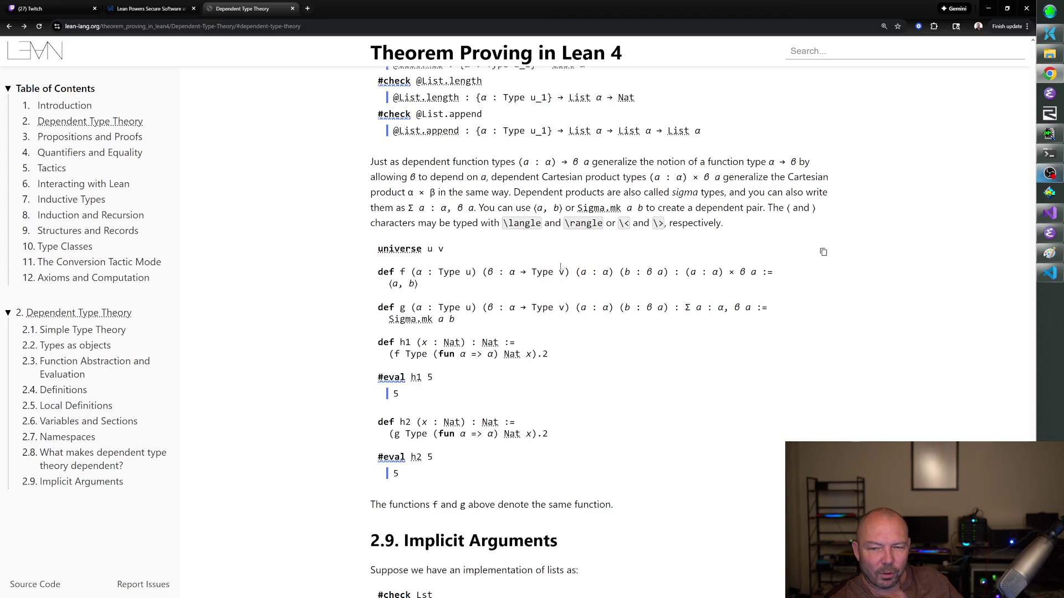
scroll(234, 184, "up", 3)
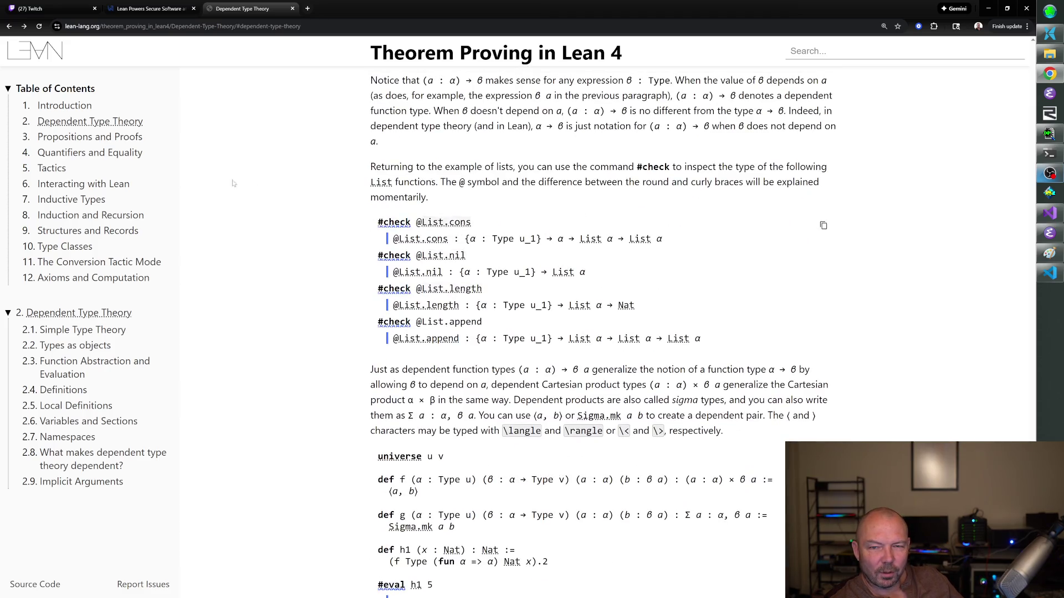
- Advance from Dependent Type Theory to the Propositions and Proofs chapter
key("Right")
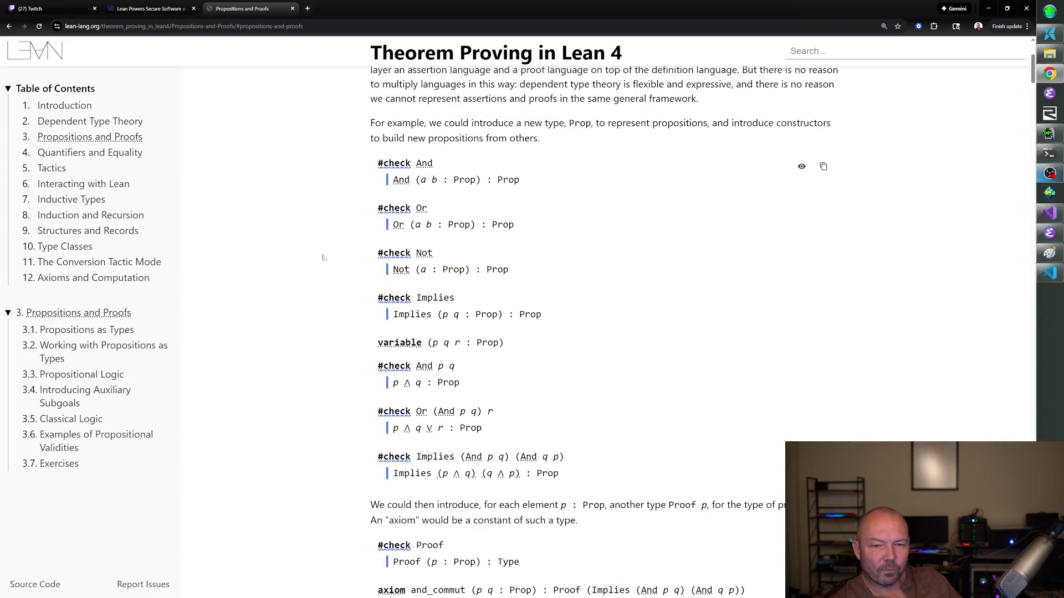
scroll(324, 257, "down", 6)
scroll(324, 257, "up", 1)
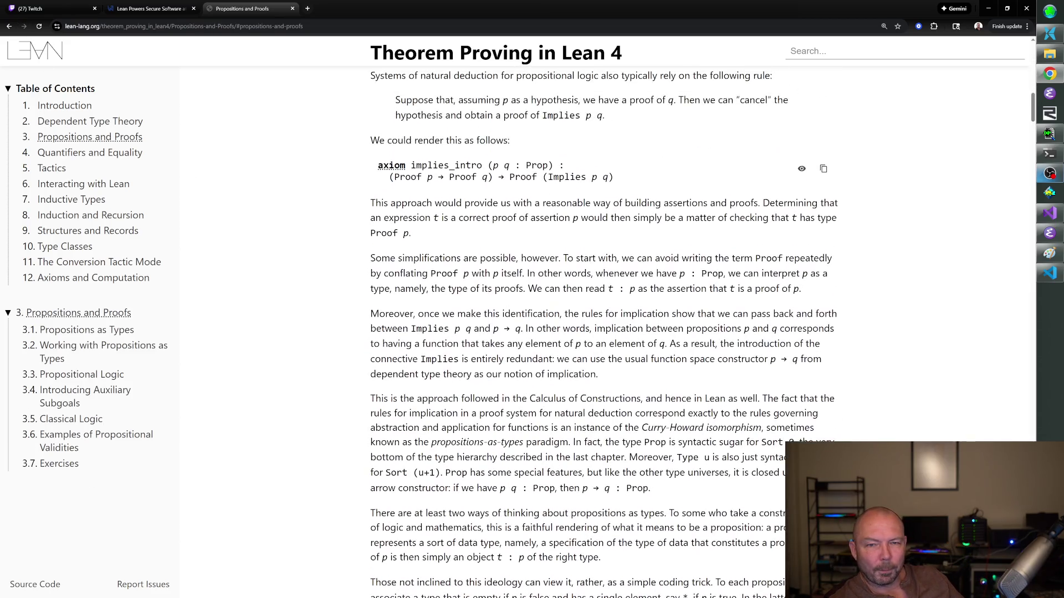
scroll(590, 226, "up", 2)
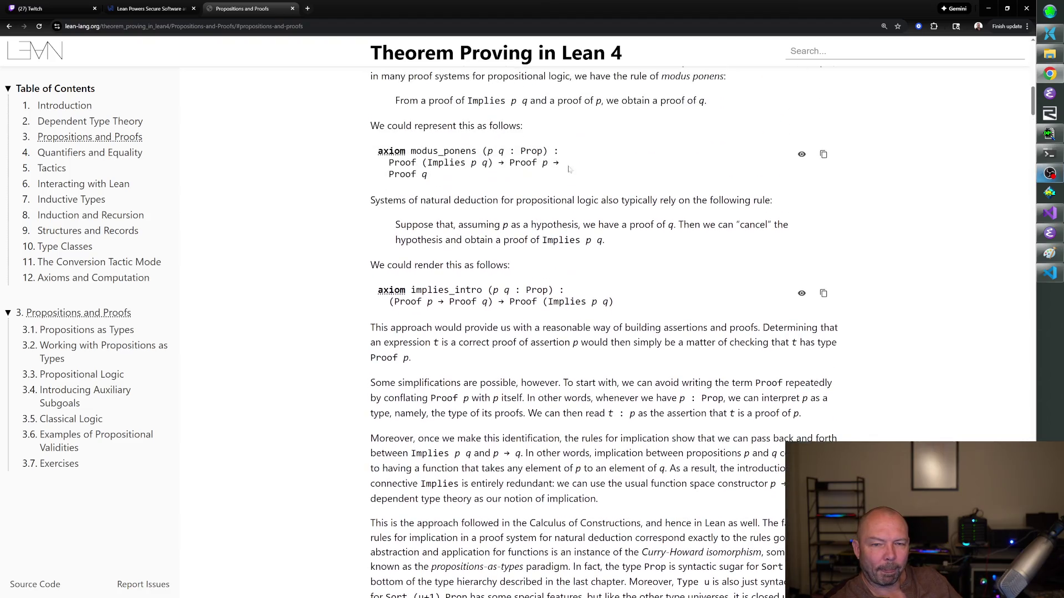
scroll(538, 171, "up", 2)
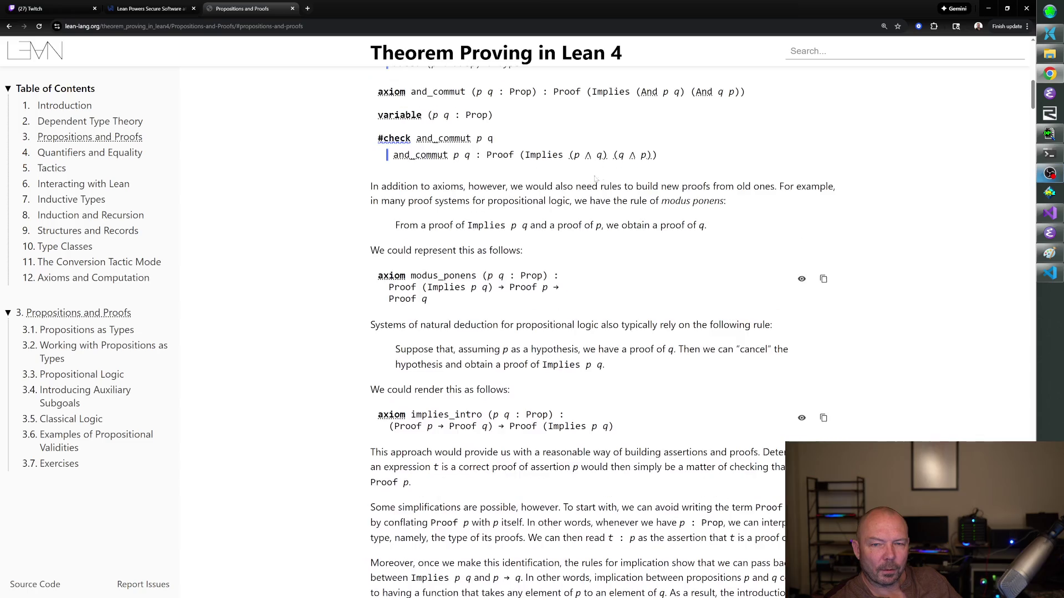
scroll(620, 178, "up", 2)
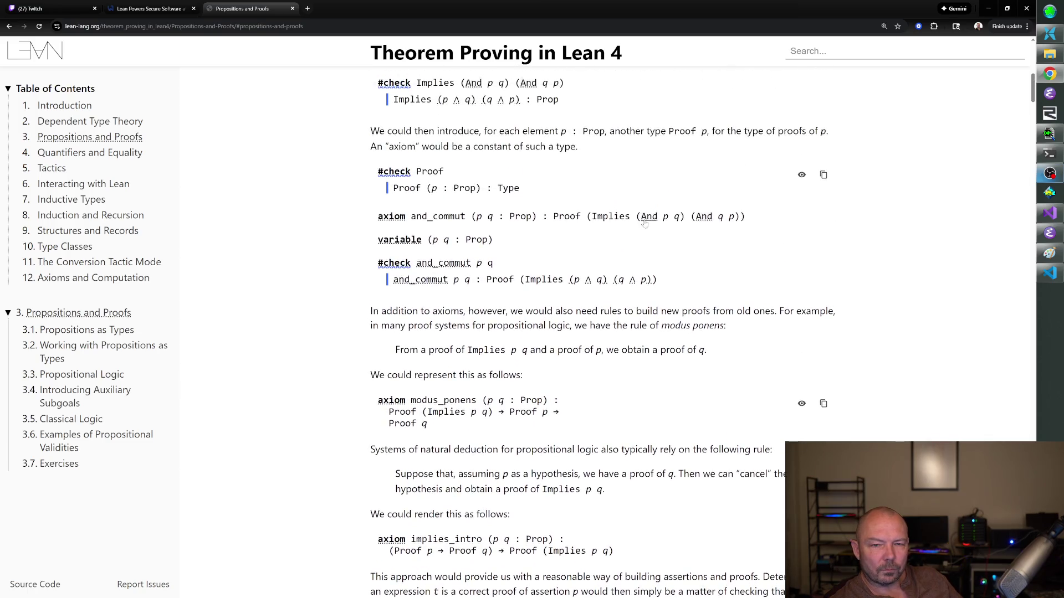
scroll(715, 249, "up", 2)
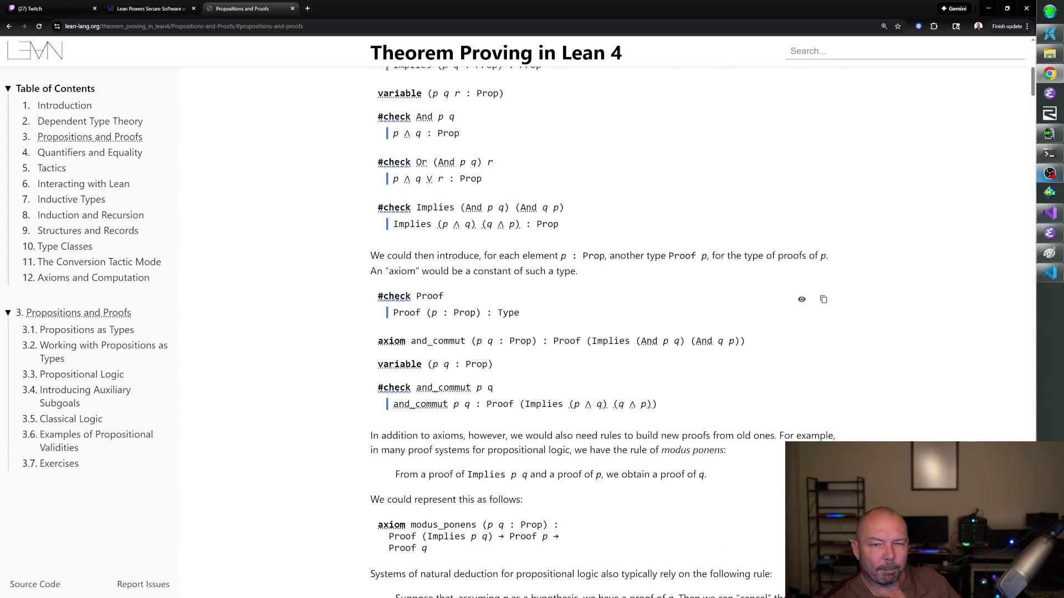
scroll(882, 222, "up", 2)
scroll(881, 222, "down", 1)
scroll(882, 222, "down", 1)
scroll(882, 223, "down", 1)
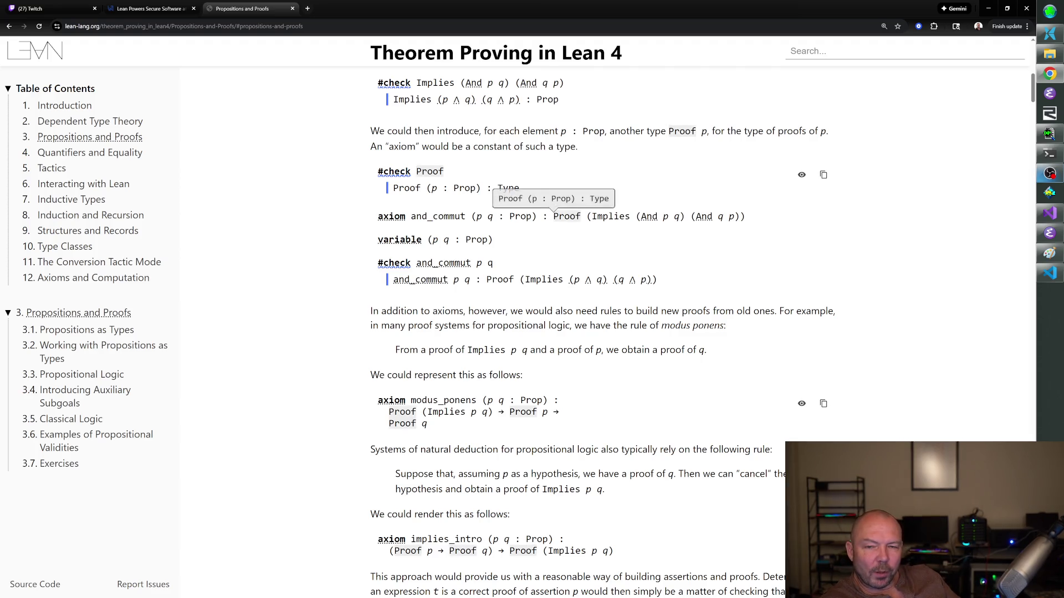
- Highlight the type Proof (Implies (And p q) (And q p)) of the and_commut axiom
left_click_drag(554, 216, 746, 218)
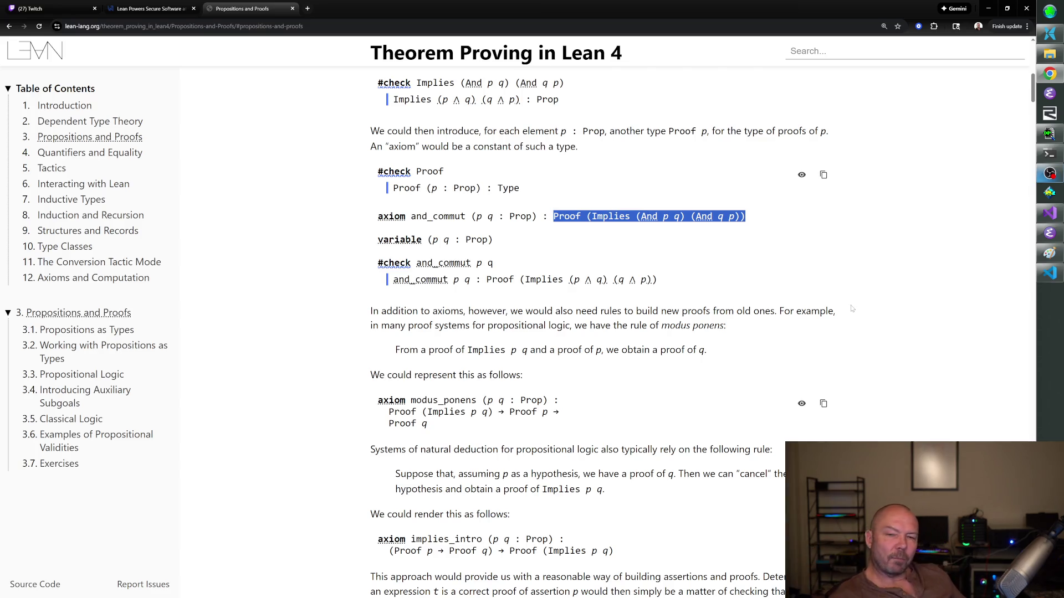
scroll(768, 328, "up", 1)
scroll(769, 328, "down", 2)
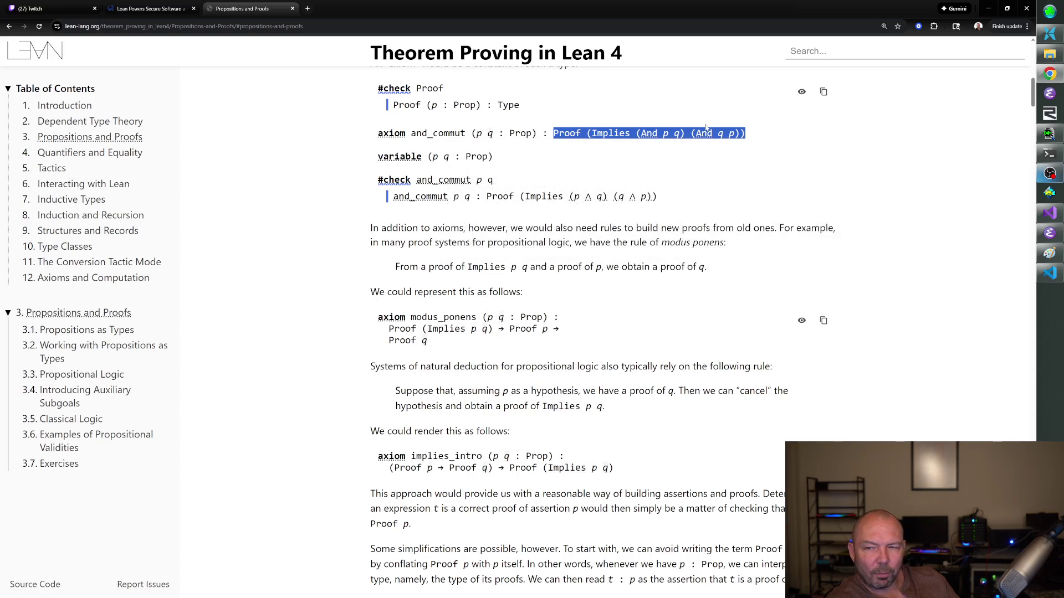
scroll(715, 167, "down", 1)
scroll(723, 188, "up", 1)
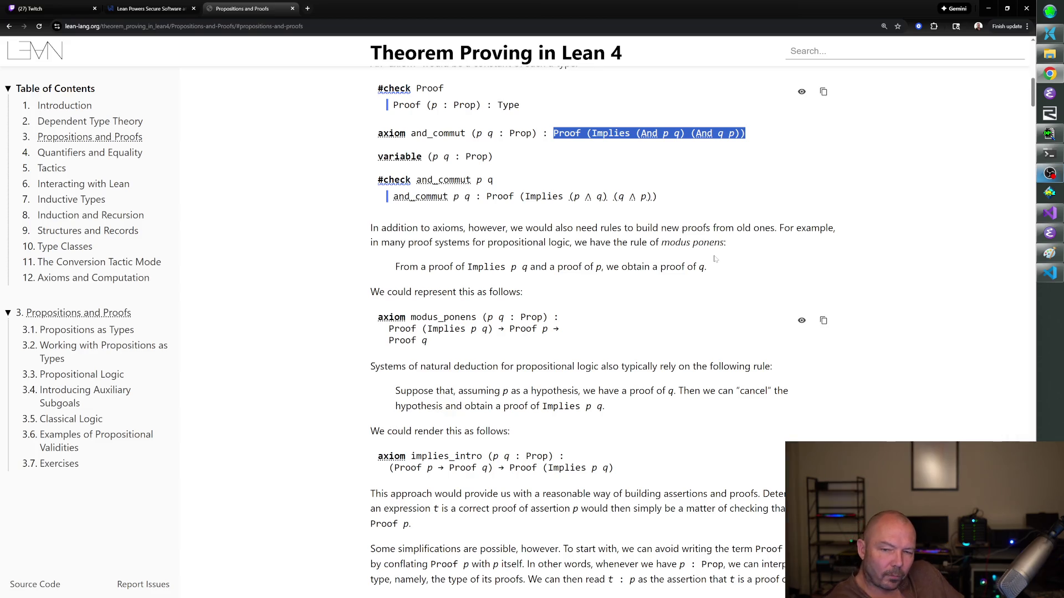
scroll(620, 333, "down", 2)
scroll(619, 333, "down", 1)
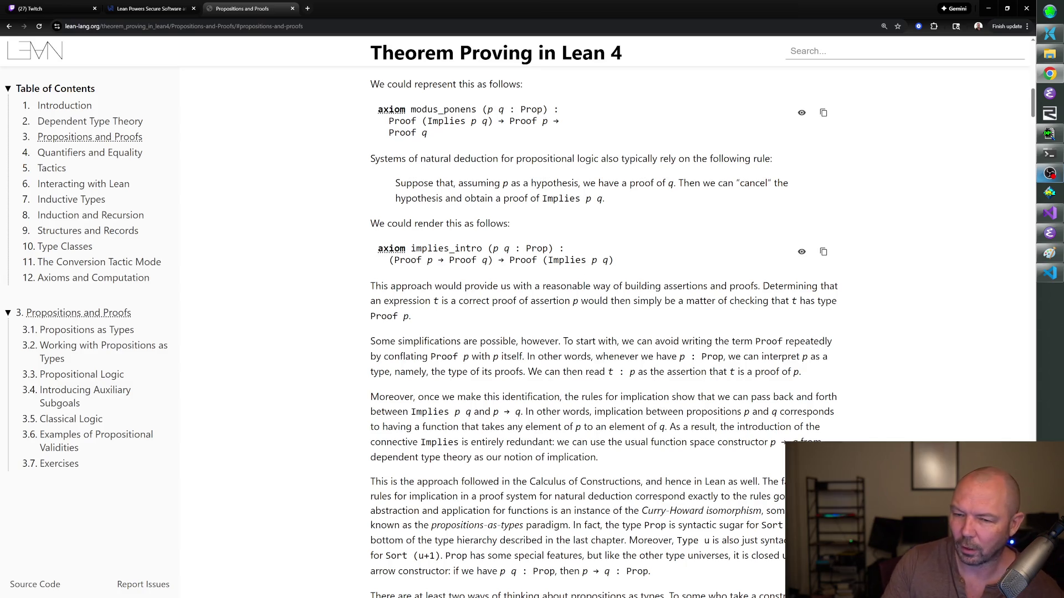
left_click_drag(464, 199, 605, 200)
left_click(638, 207)
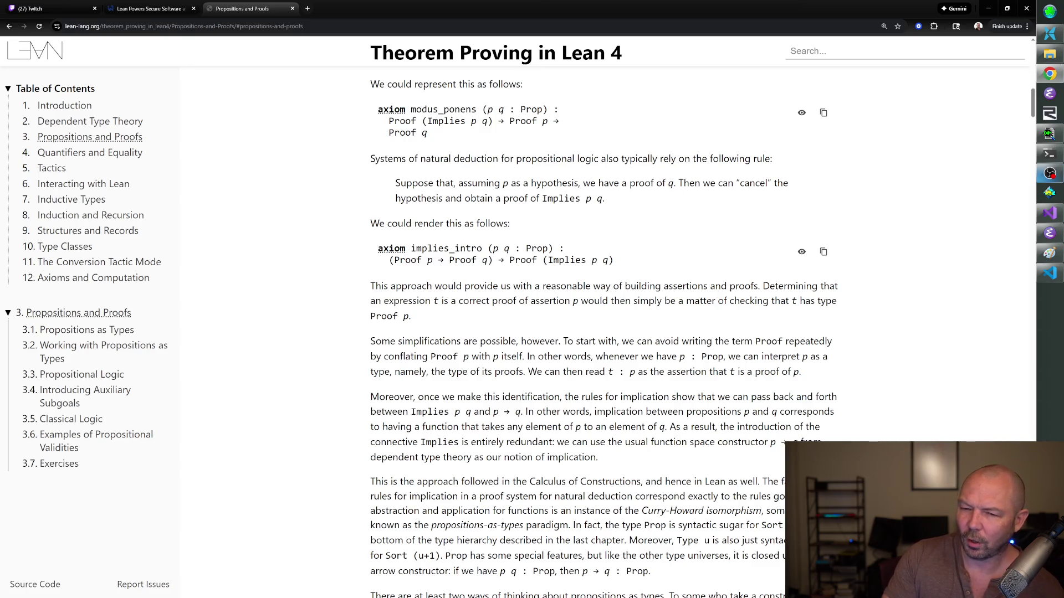
mouse_move(462, 184)
left_mouse_down()
mouse_move(572, 186)
mouse_move(604, 200)
left_mouse_up()
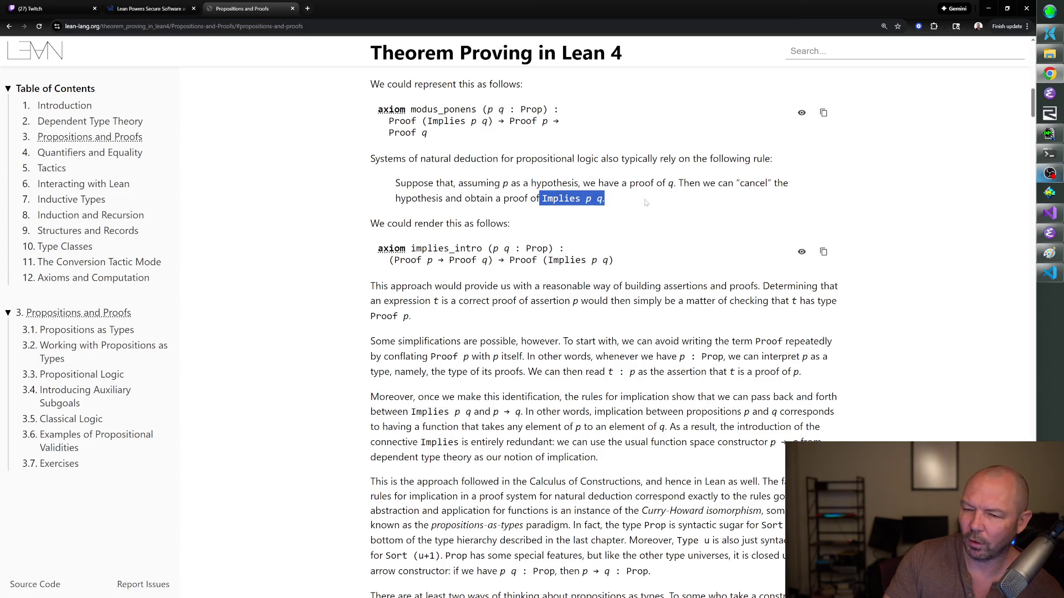
left_click(639, 217)
scroll(635, 241, "down", 2)
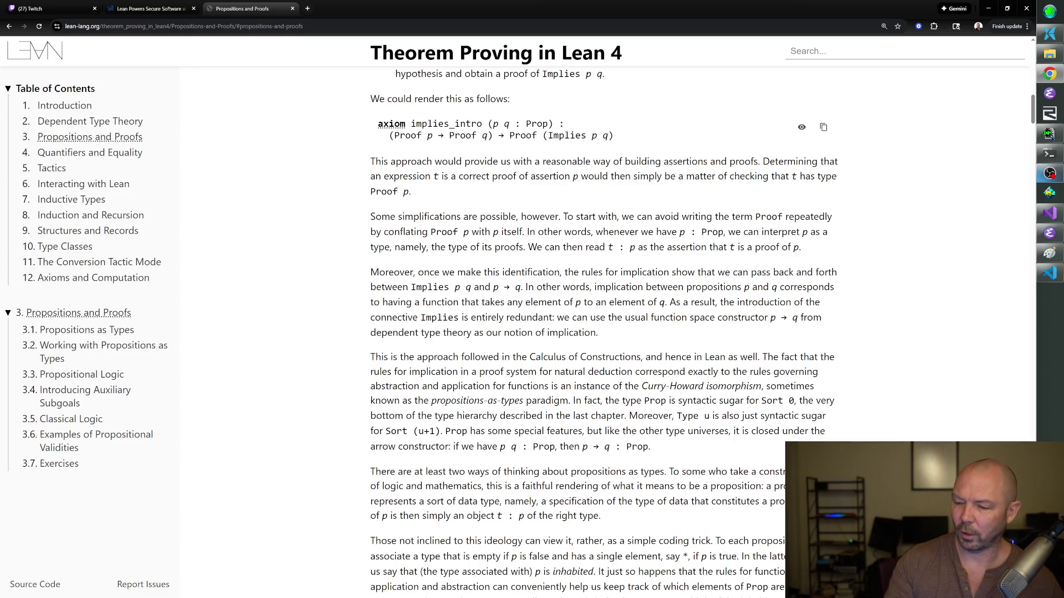
key("ctrl+t")
type("weather boulder co")
key("Return")
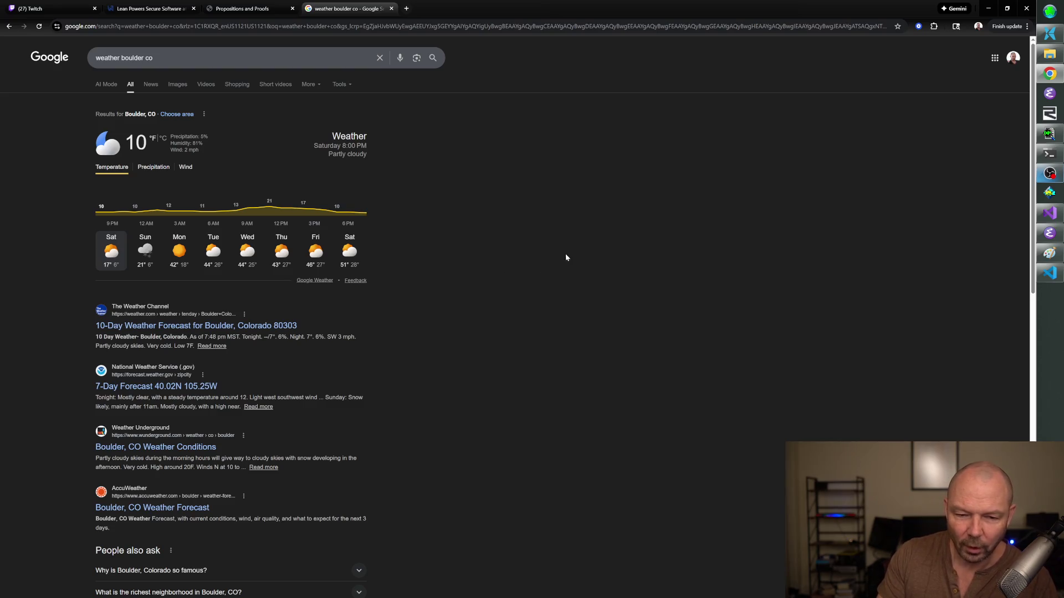
key("ctrl+w")
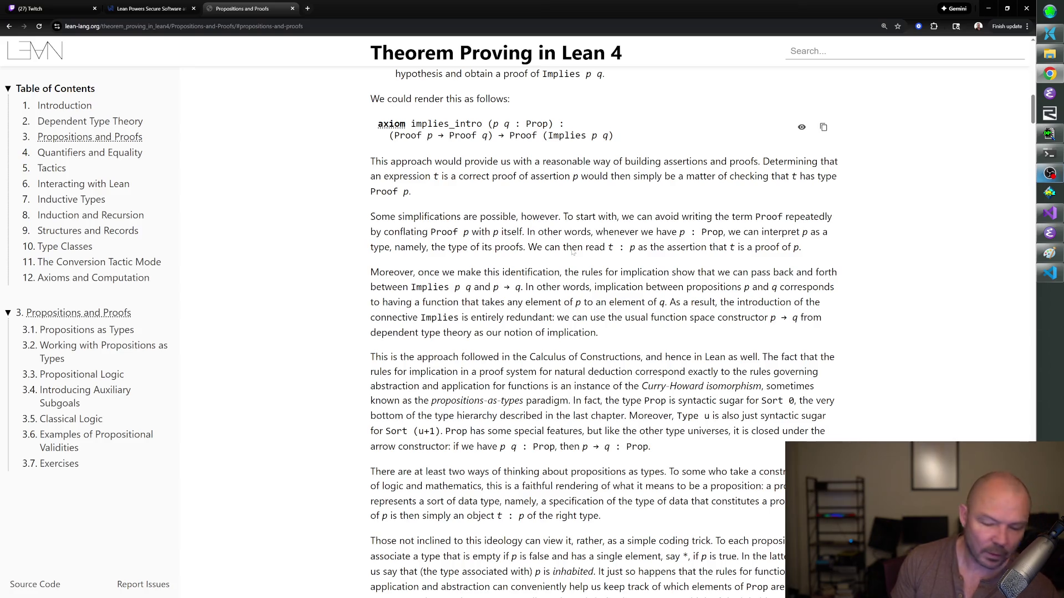
scroll(773, 277, "down", 3)
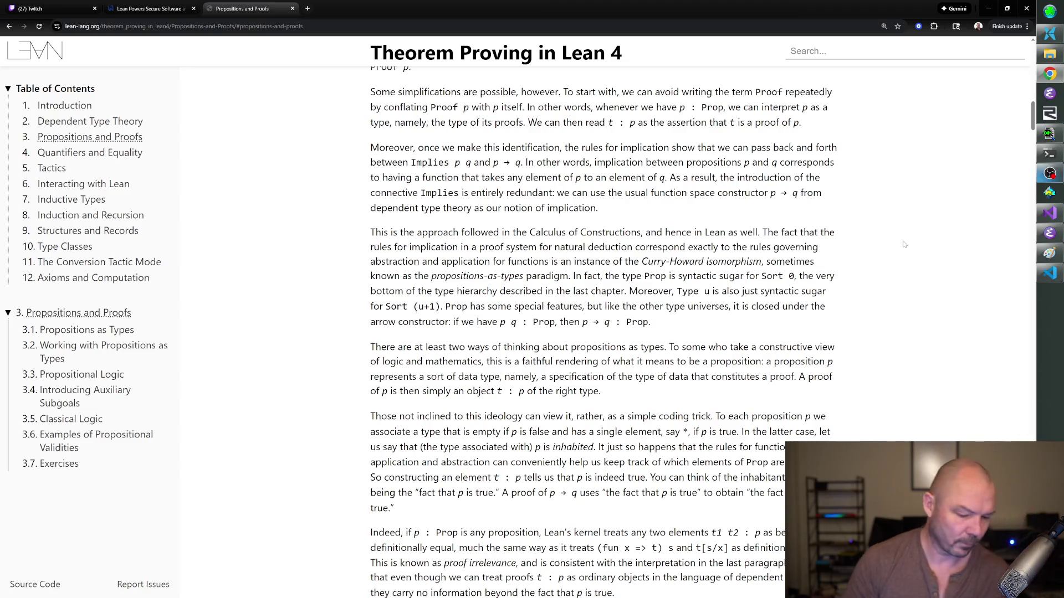
- Switch from the Lean book to the Twitch Stream Manager chat
left_click(51, 8)
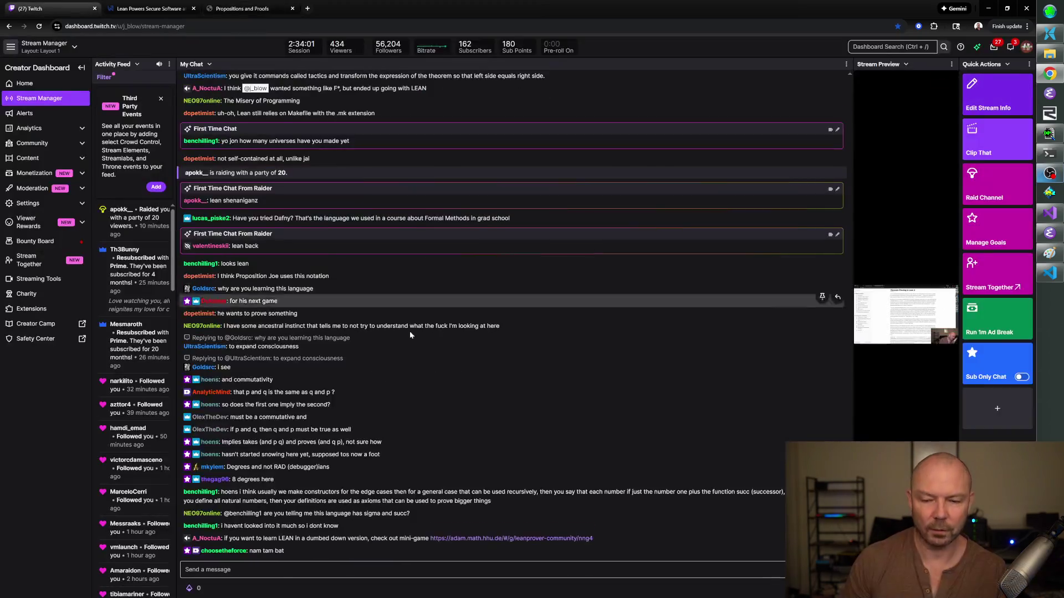
- Open the nng4 link from chat, close the Lean Cedar article, and enter the Tutorial World
left_click(499, 528)
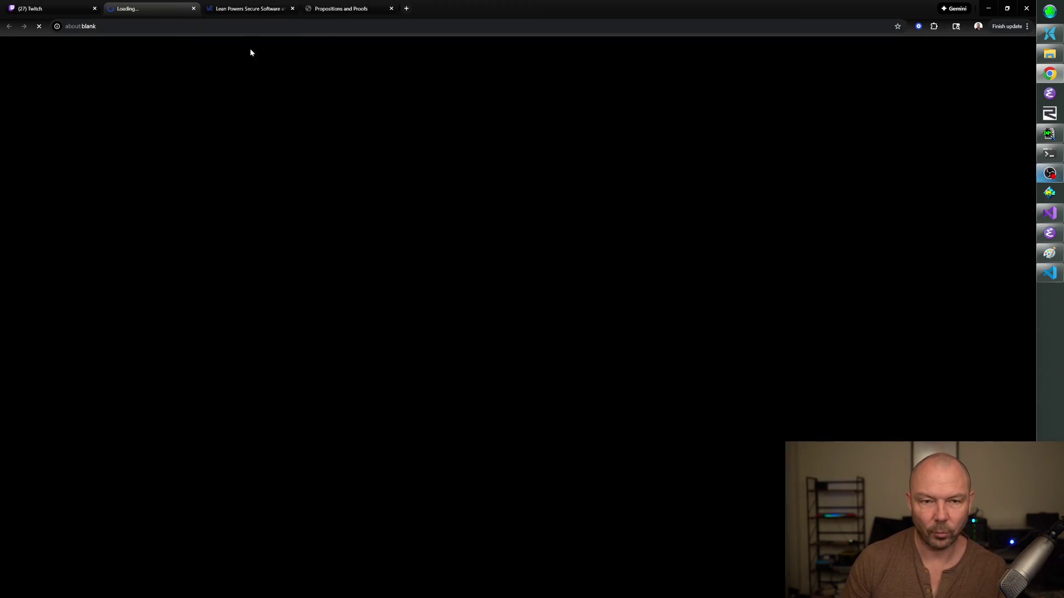
left_click(287, 9)
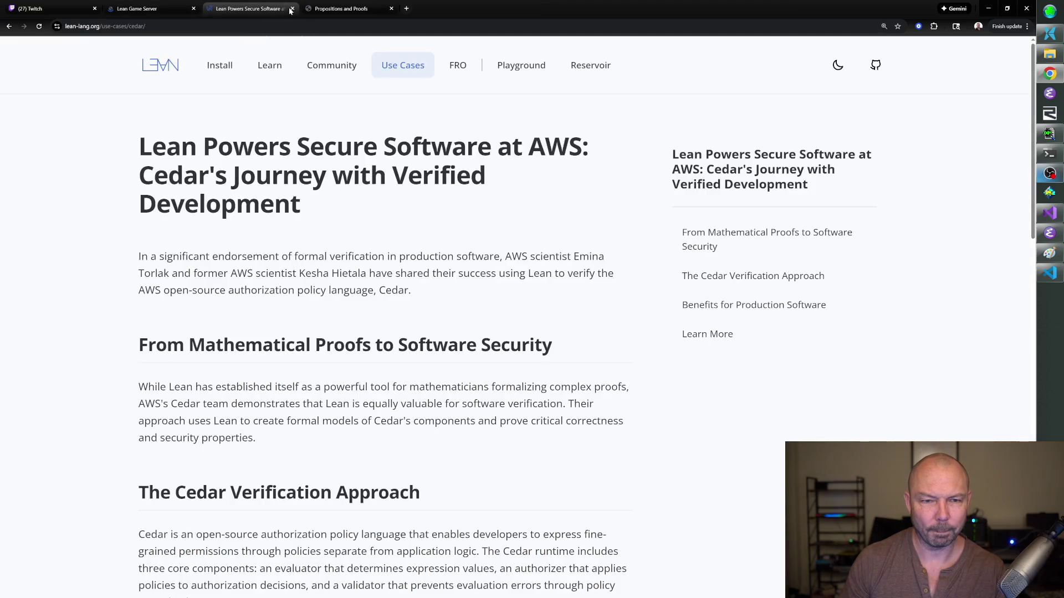
left_click(291, 9)
left_click(137, 9)
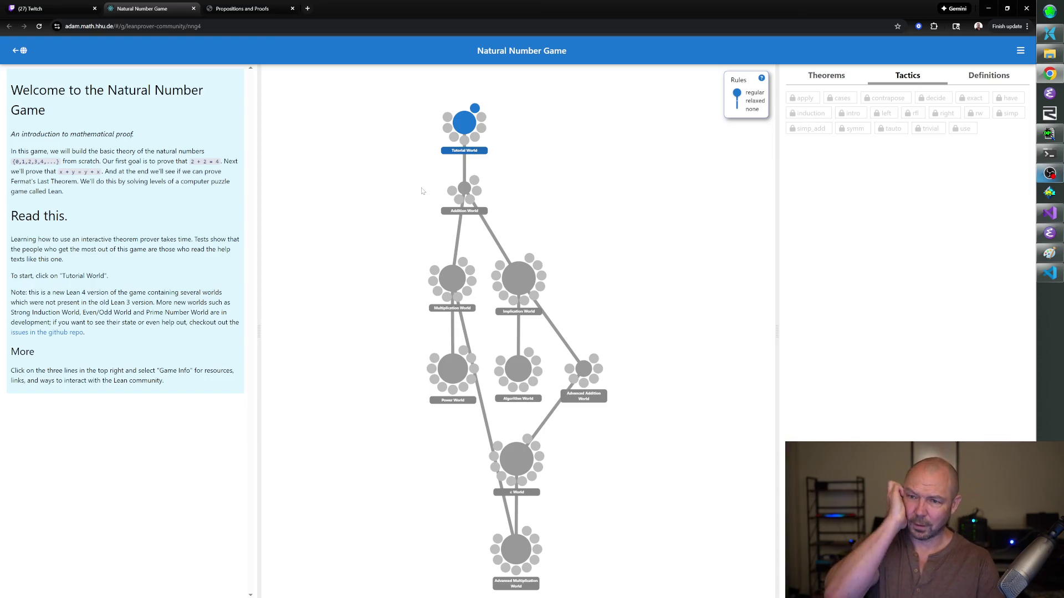
left_click(466, 123)
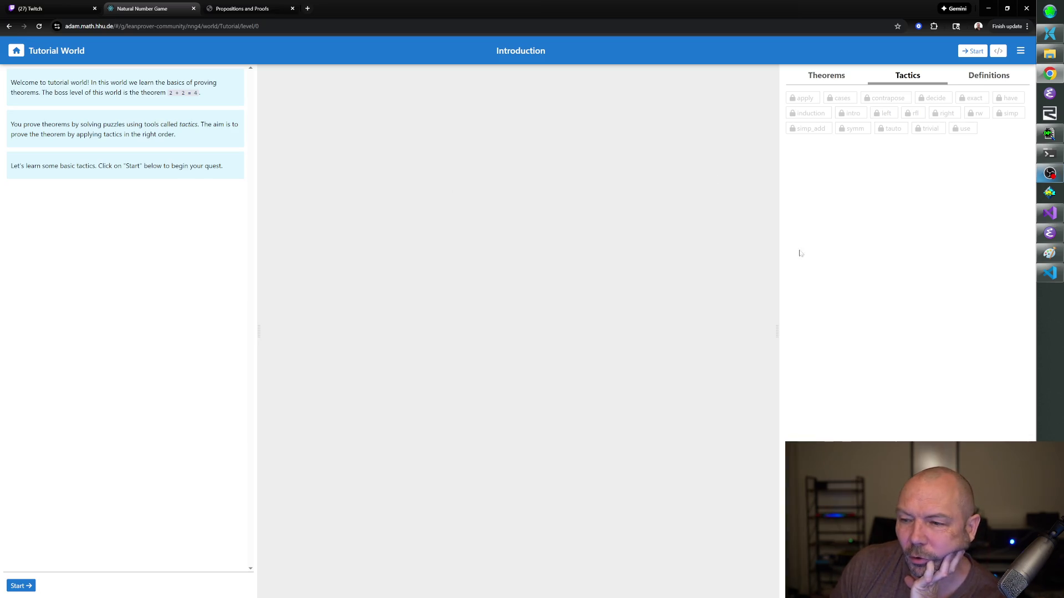
- Start Tutorial World Level 1, the rfl tactic, on 37 * x + q = 37 * x + q
left_click(20, 587)
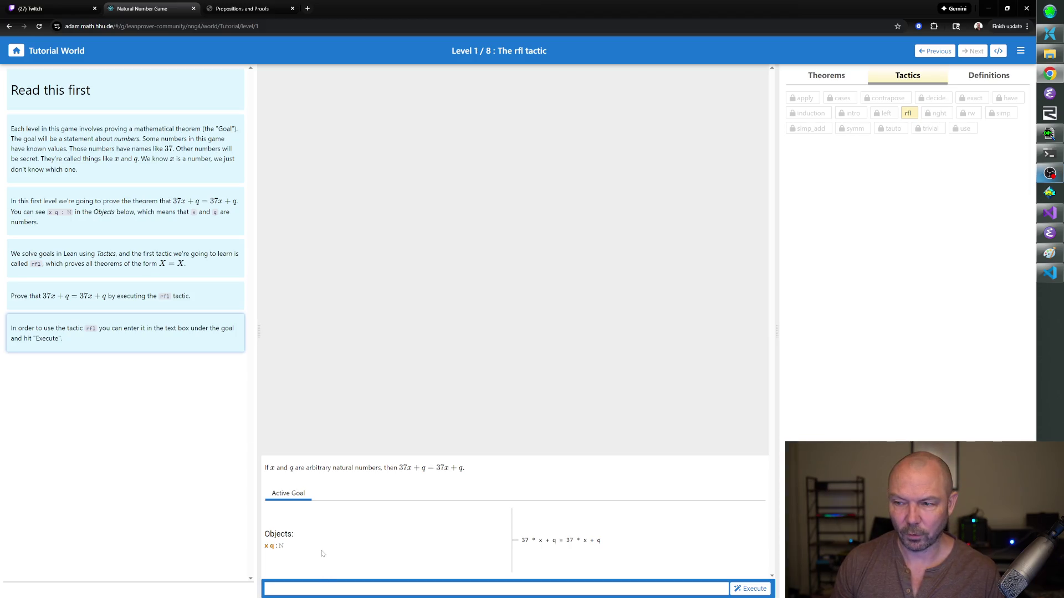
type("rfl")
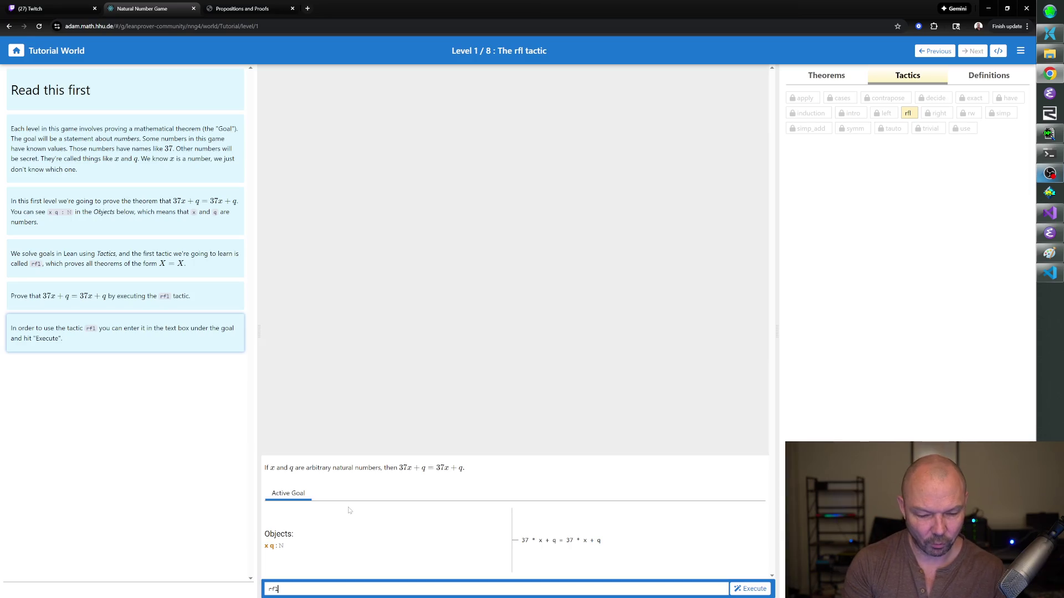
- Finish Level 1 with rfl and move on to Level 2, the rw tactic
key("Return")
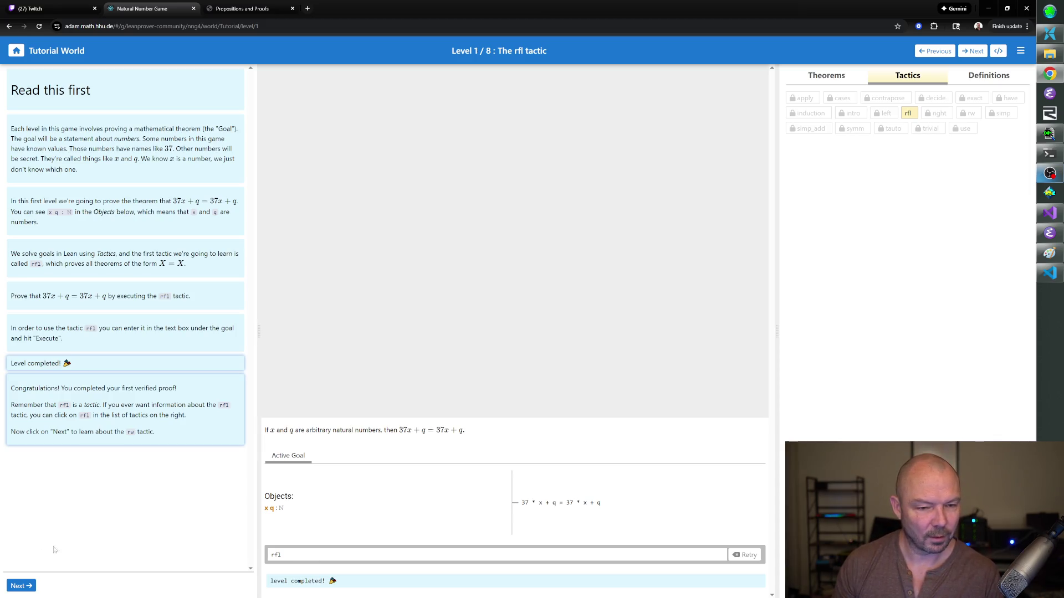
left_click(20, 587)
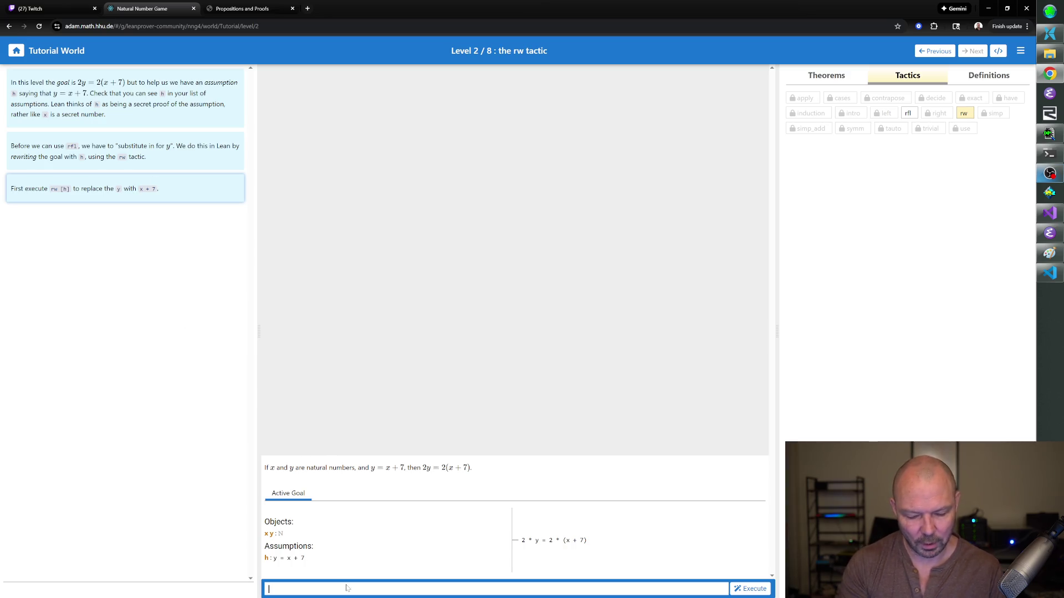
type("h")
- Solve Level 2 with rw [h] then rfl after a rejected bare h, and advance to Level 3
key("Return")
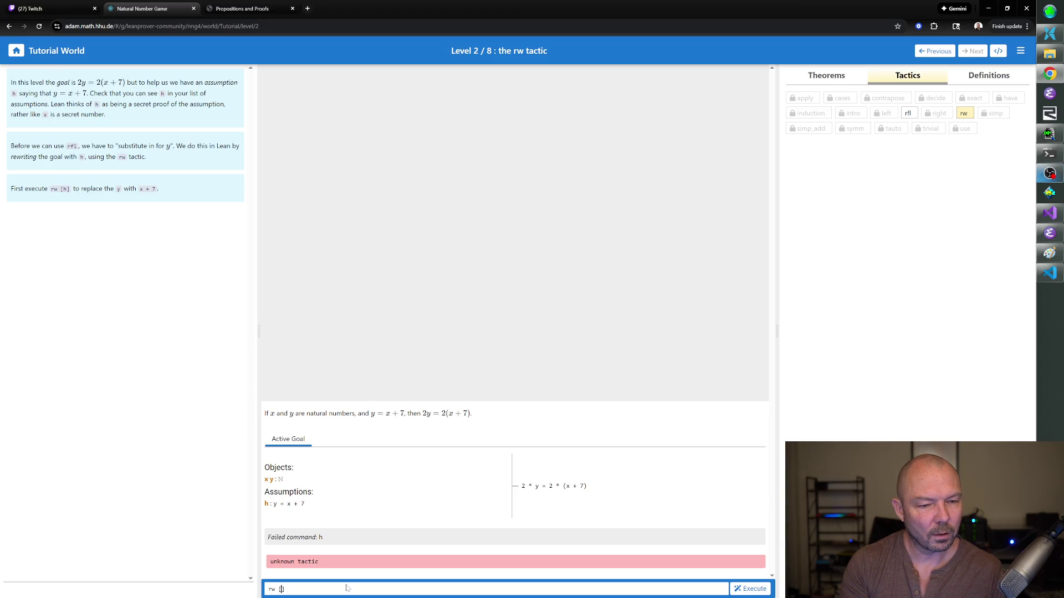
key("Return")
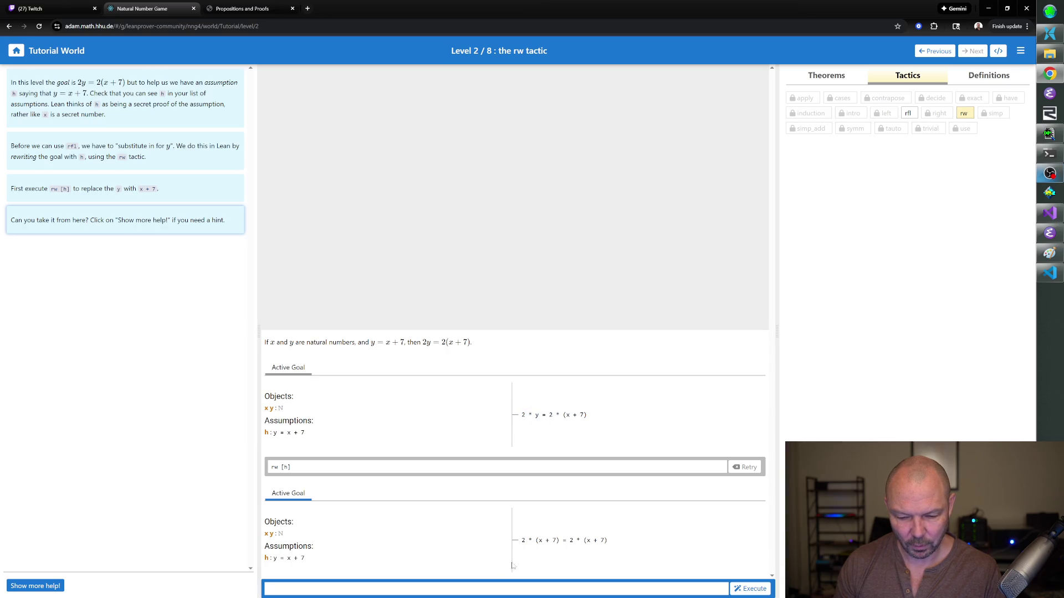
type("rfl")
key("Return")
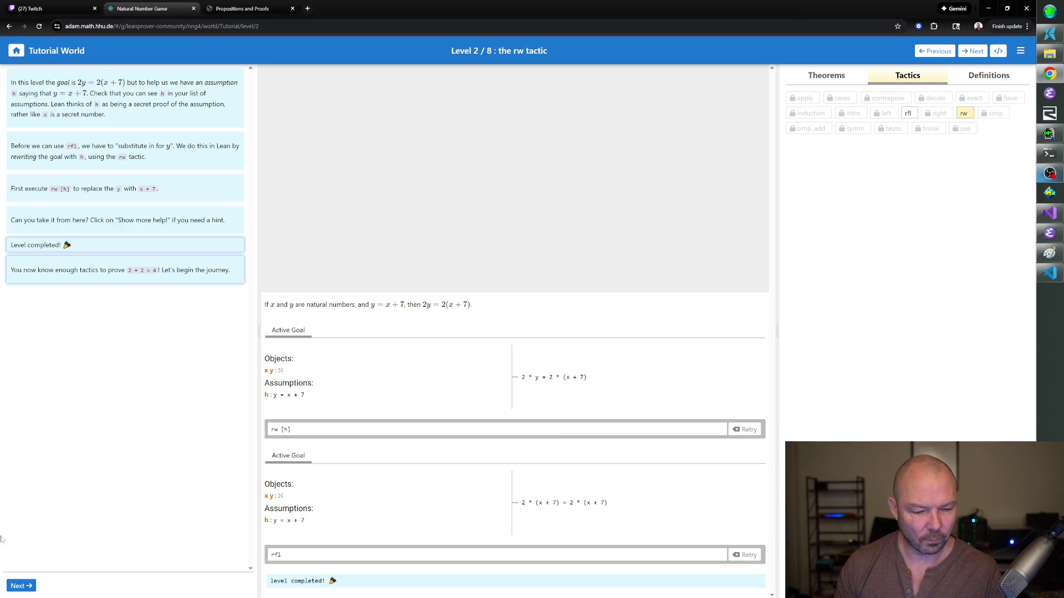
left_click(18, 586)
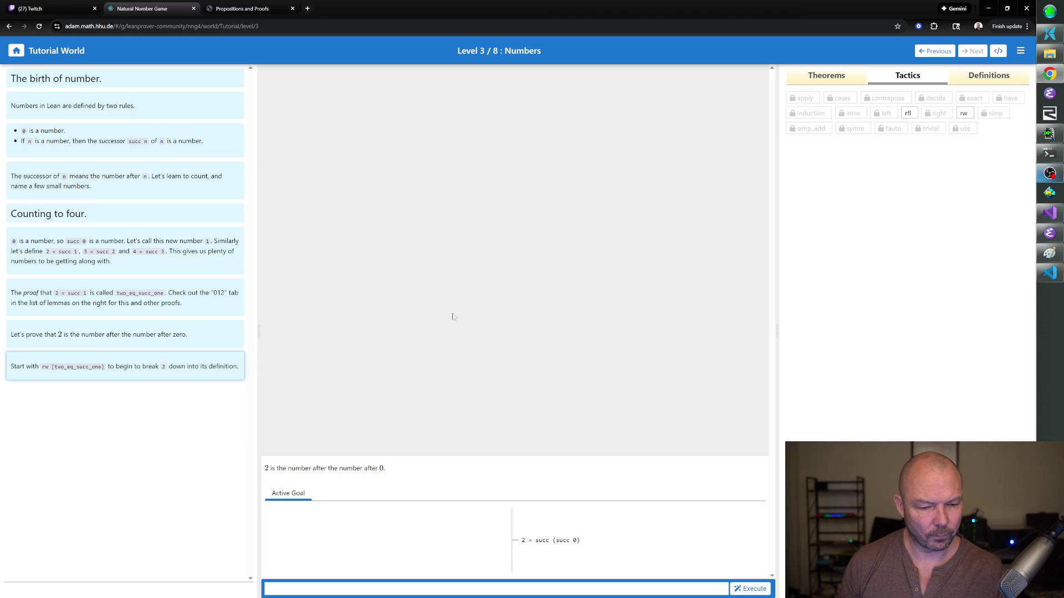
- Draft rw [two_eq_succ_one] for the goal 2 = succ (succ 0) and browse the Definitions panel
left_click(335, 585)
type("rw ")
type("[]")
type("two_eq_suc")
type("c_one")
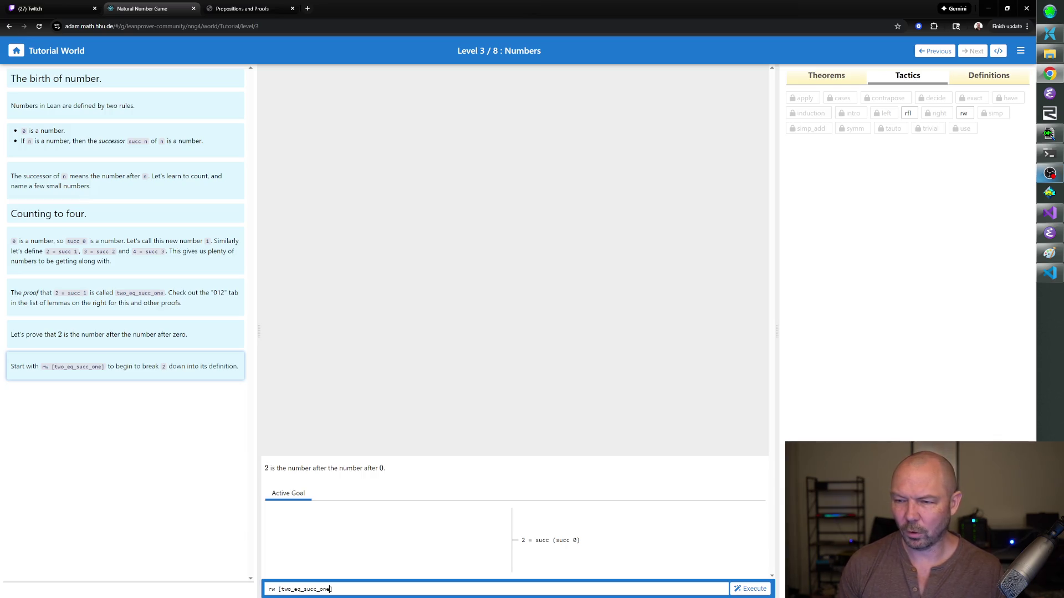
left_click(986, 81)
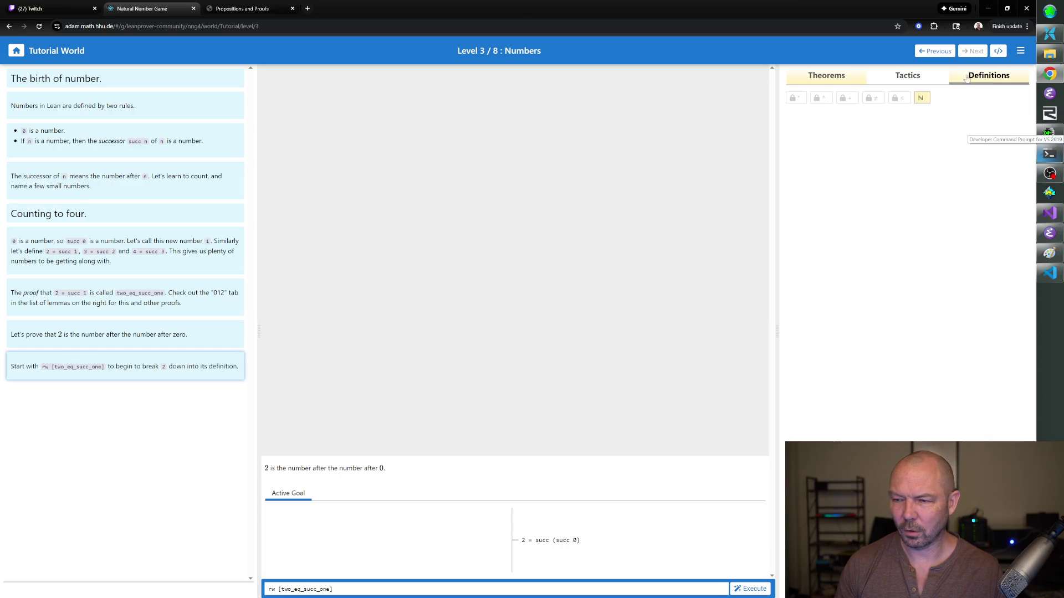
- View the two_eq_succ_one statement and rewrite the goal to succ 1 = succ (succ 0)
left_click(828, 76)
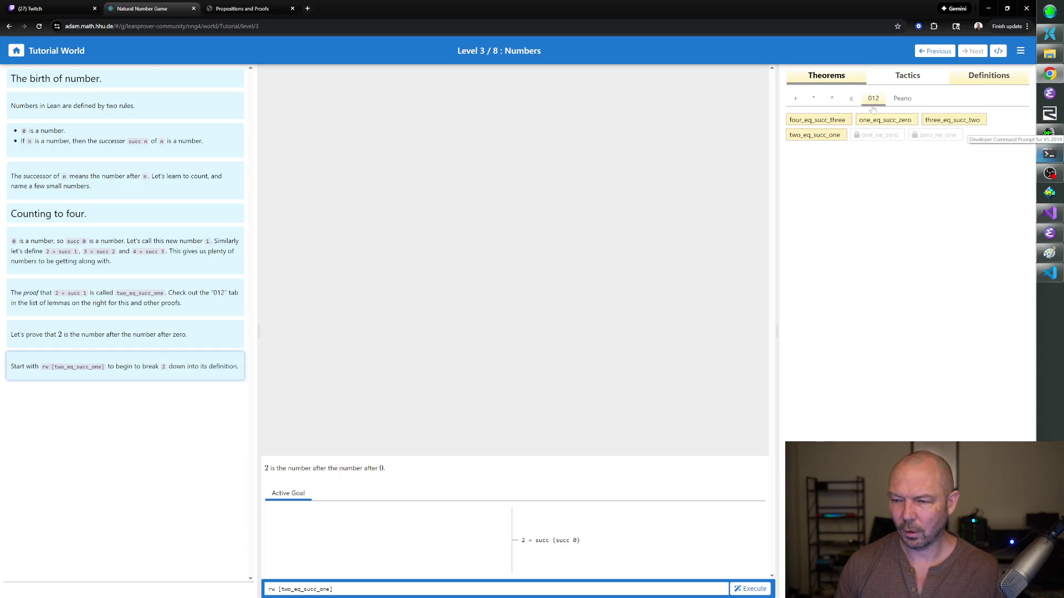
left_click(816, 136)
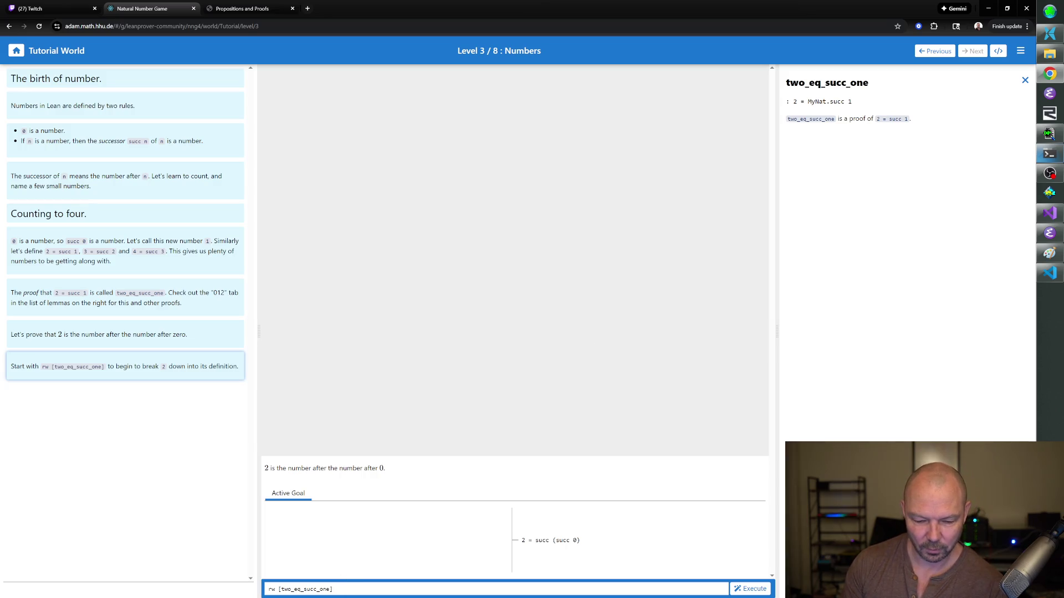
key("Return")
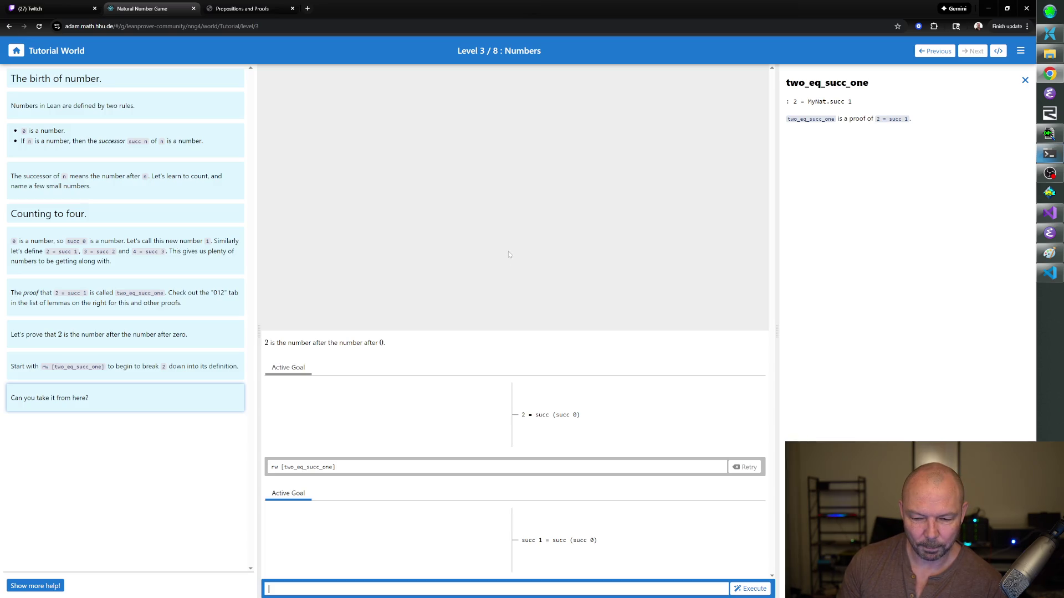
- Rewrite with one_eq_succ_zero, replace a mistyped tfl with rfl to finish Level 3, and advance to Level 4
left_click(1023, 80)
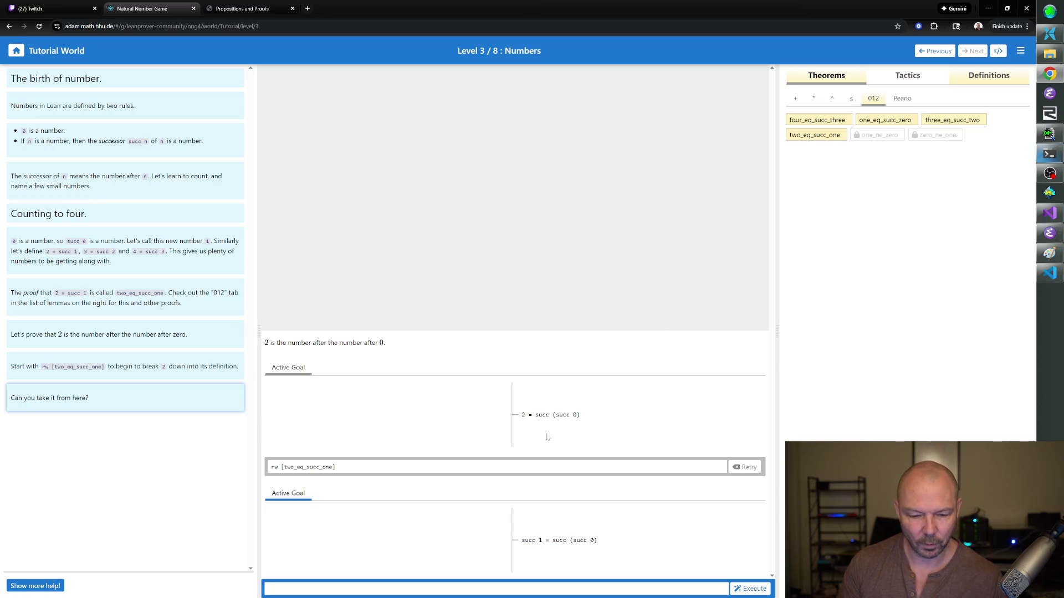
type("rw [one_eq_succ_")
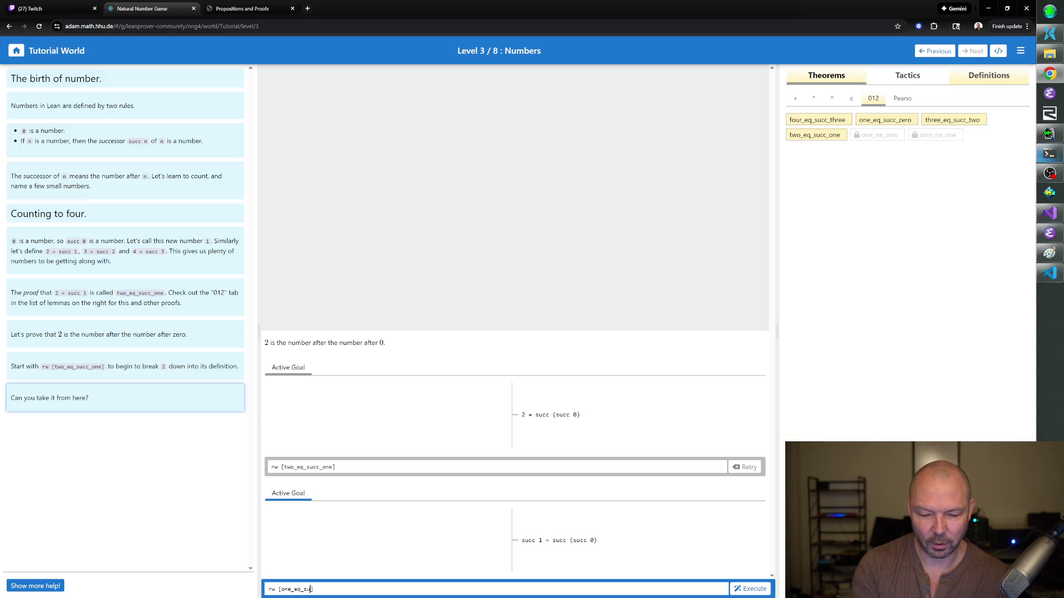
type("zero]")
key("Return")
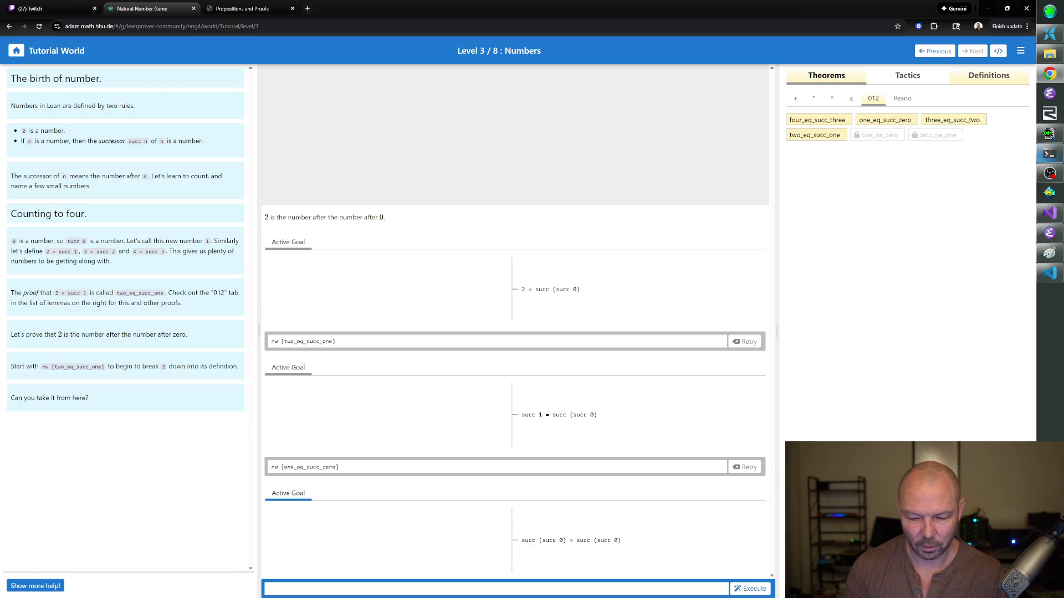
type("tfl")
key("Return")
type("rfl")
key("Return")
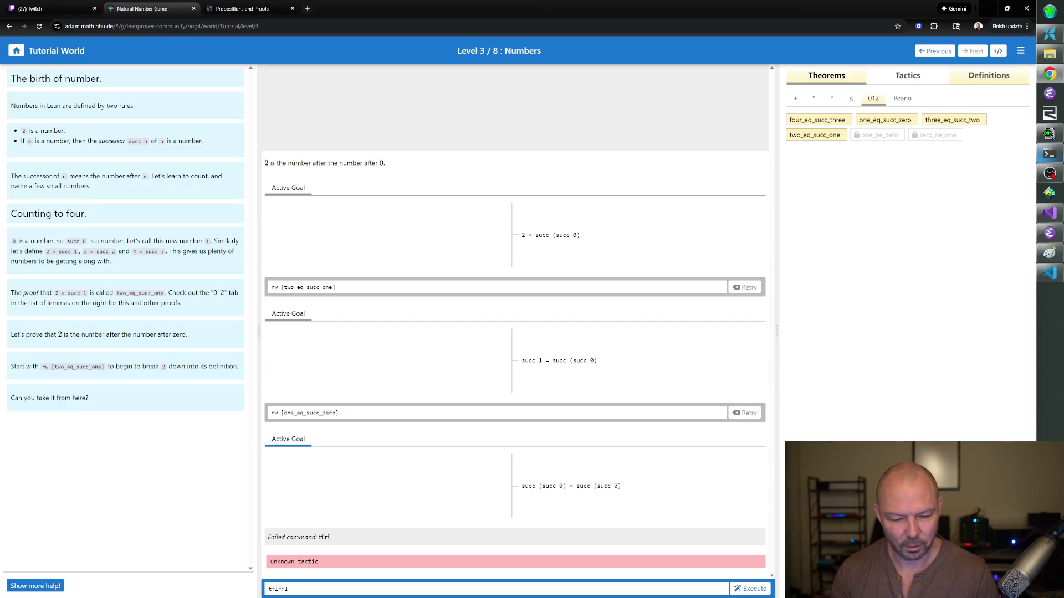
key("ctrl+a")
type("rfl")
key("Return")
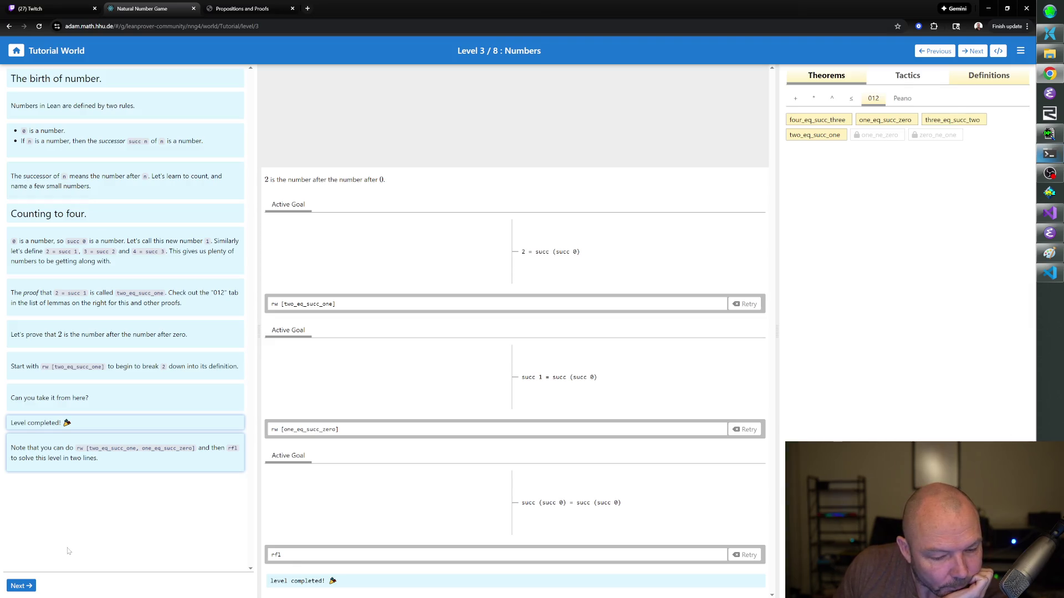
left_click(22, 588)
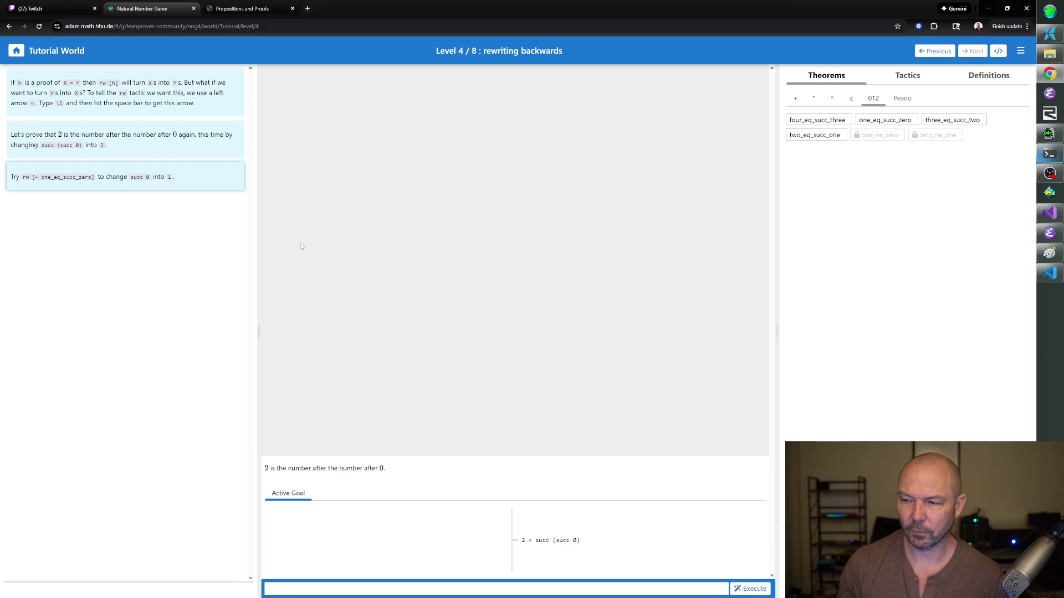
- View the statement of the two_eq_succ_one theorem from the Theorems tab
left_click(801, 137)
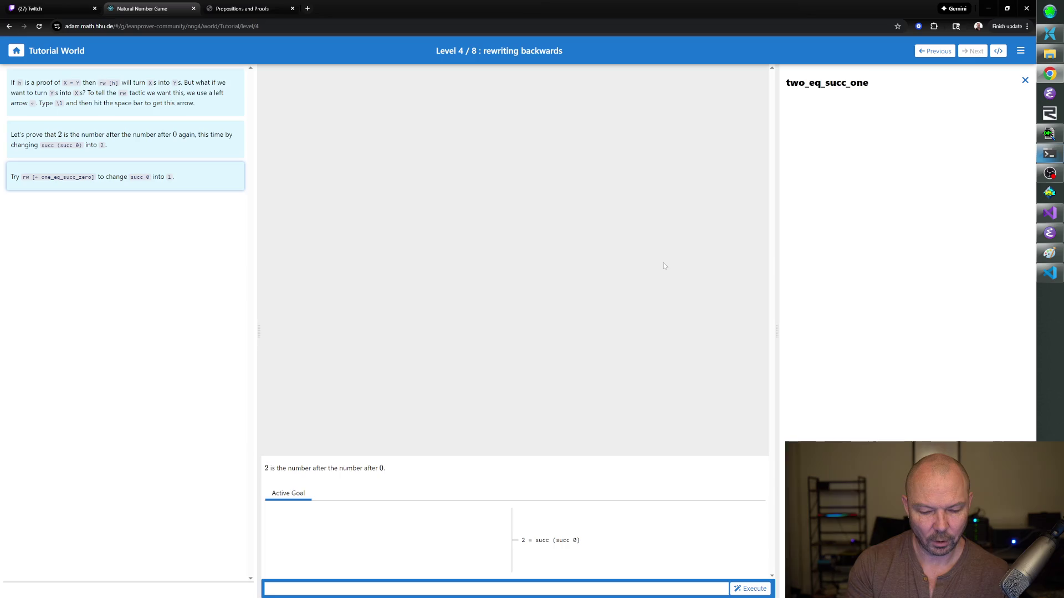
- Apply rw [← one_eq_succ_zero] so the goal becomes 2 = succ 1
left_click(333, 589)
type("rw")
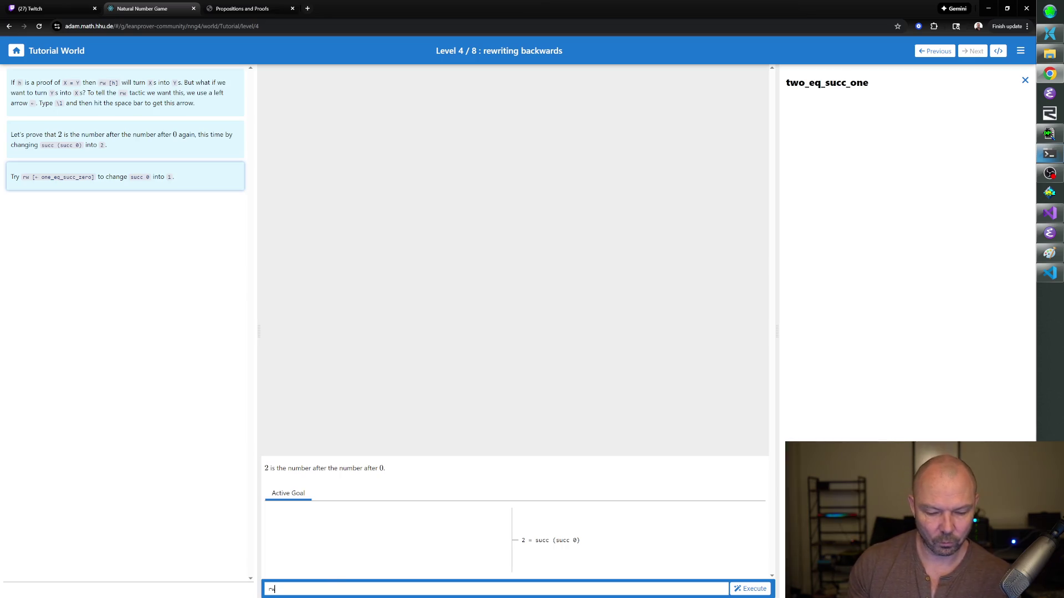
type(" []")
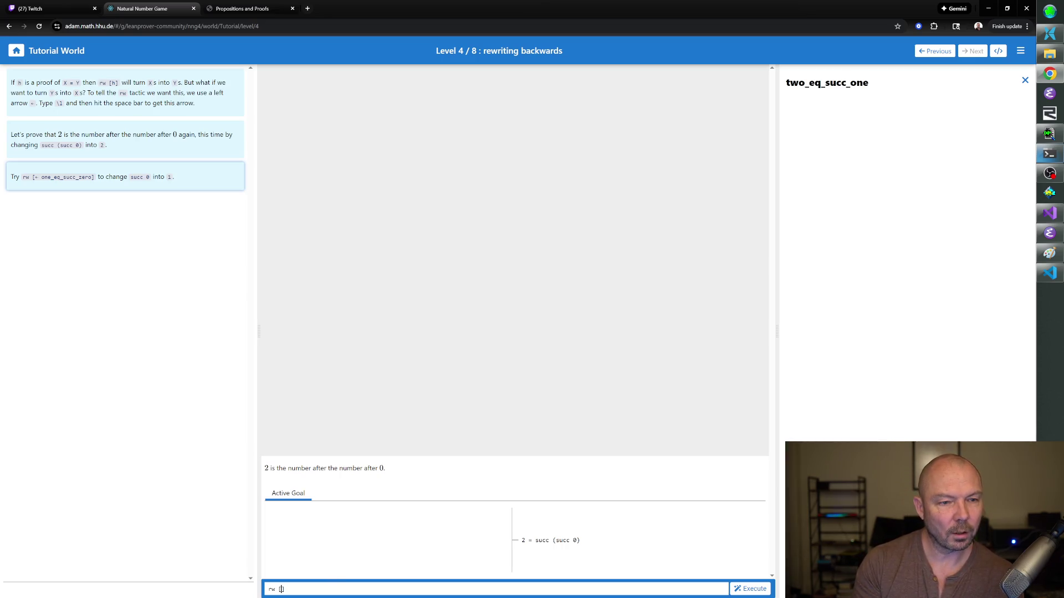
type("\\")
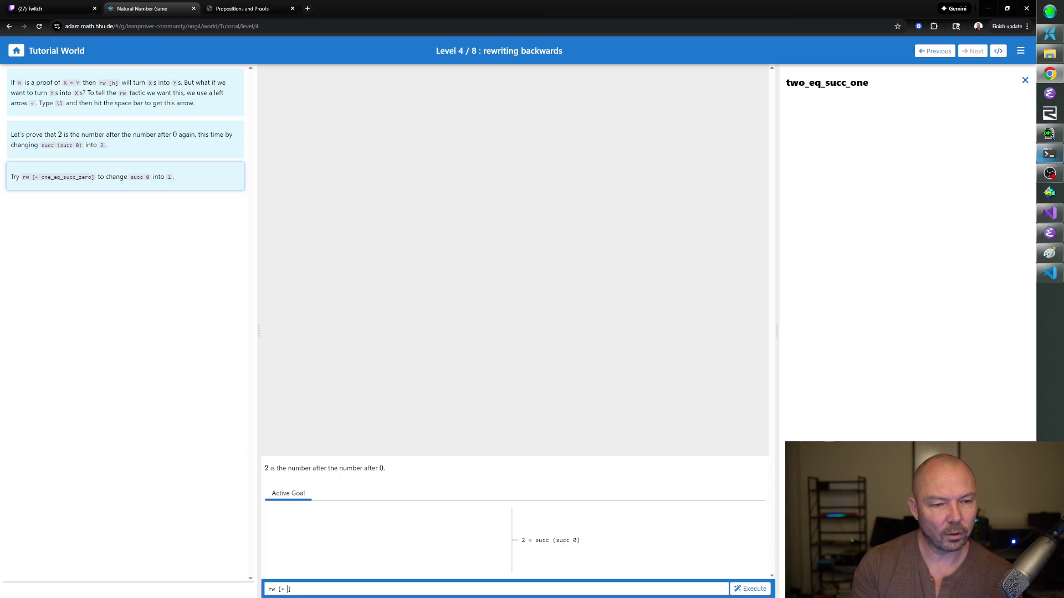
type(" _eq_")
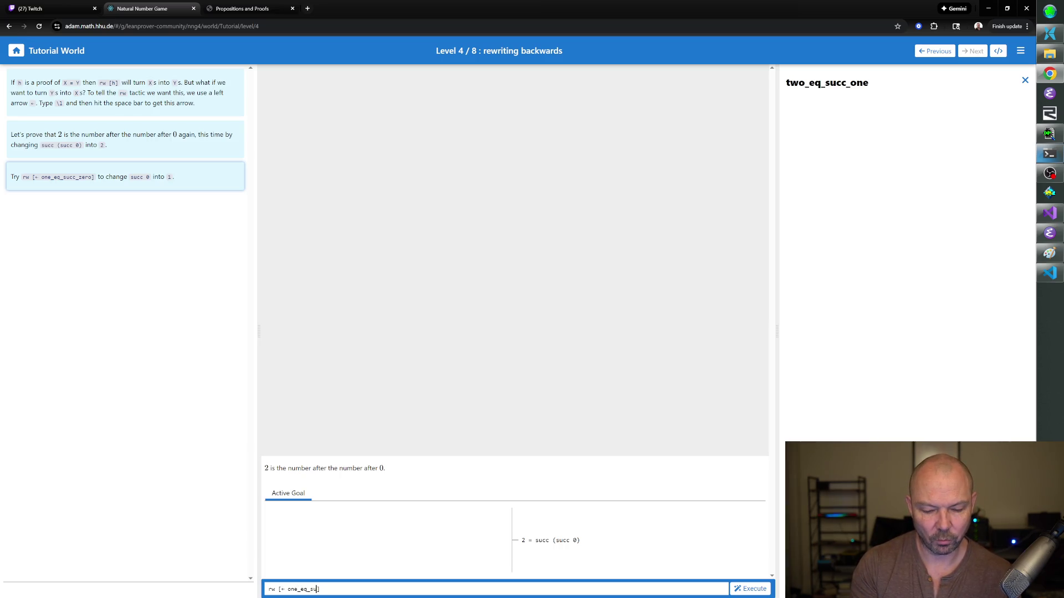
type("zero")
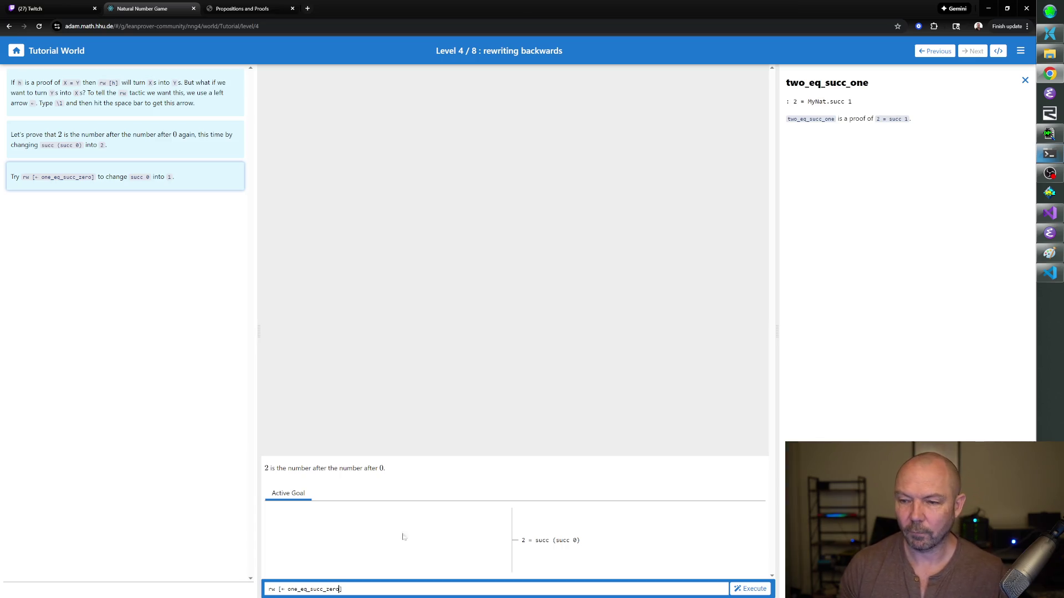
left_click(1024, 80)
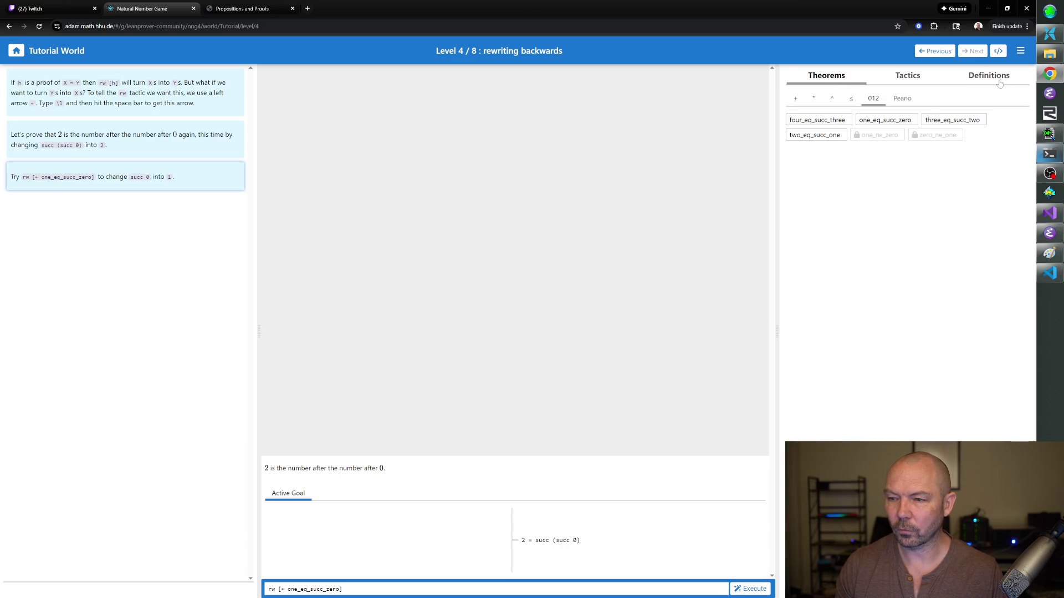
left_click(891, 122)
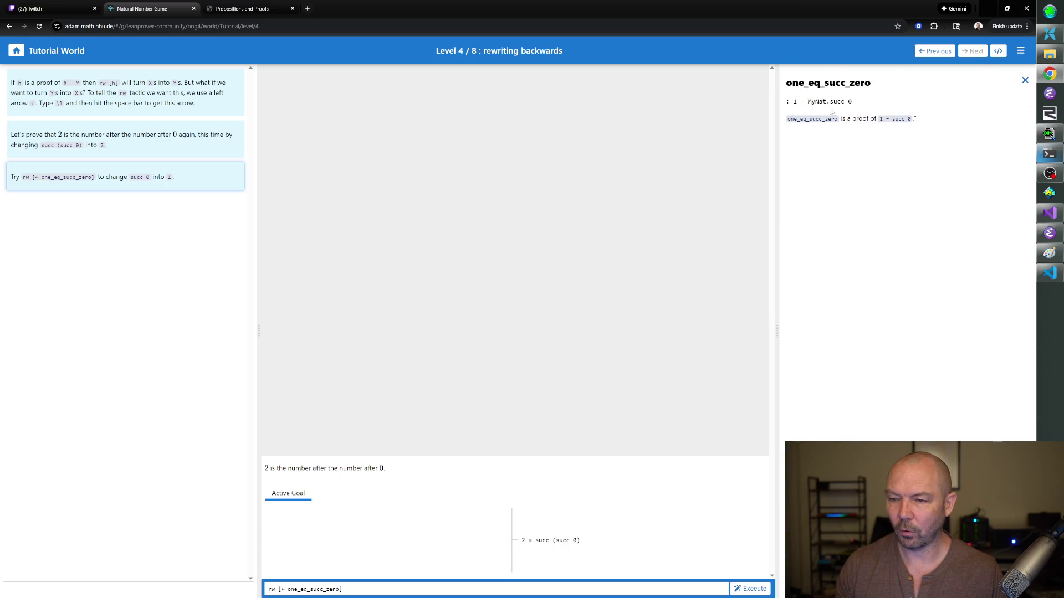
left_click(420, 588)
key("Return")
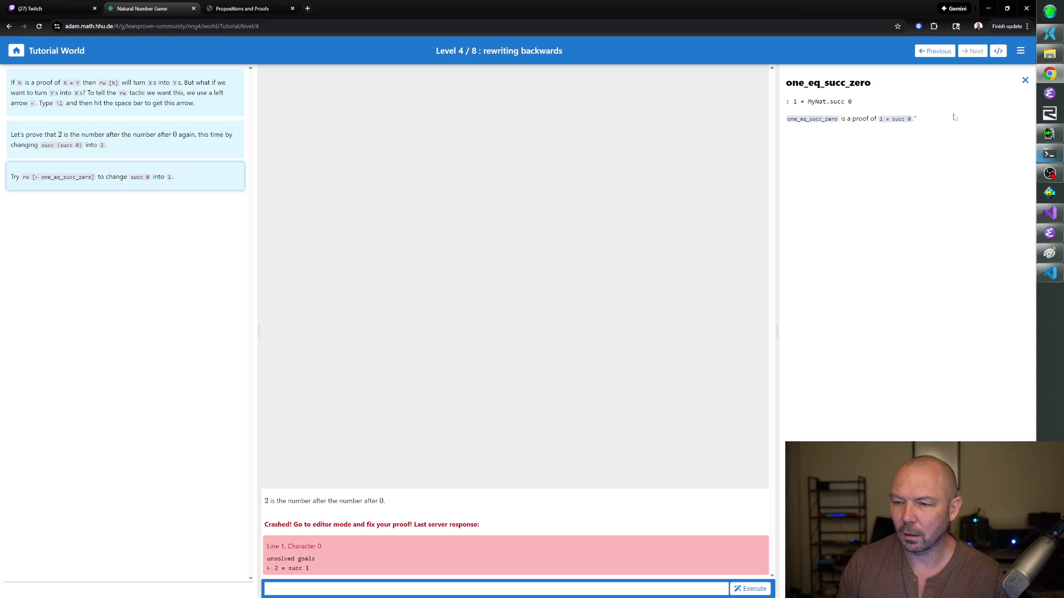
left_click(1025, 81)
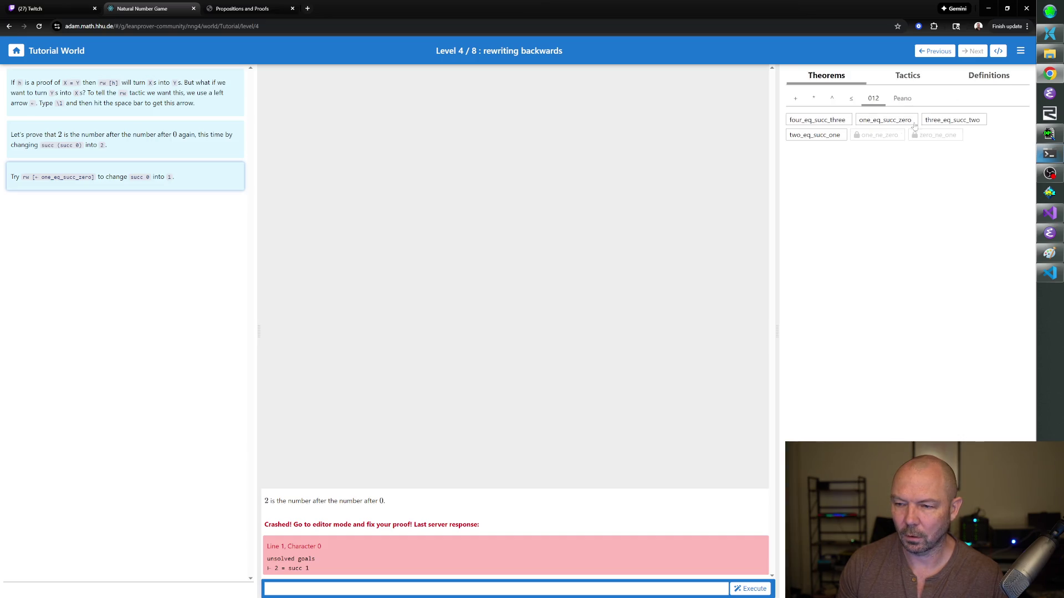
- Apply rw [← two_eq_succ_one] then rfl to close 2 = 2, and advance to Level 5
left_click(823, 137)
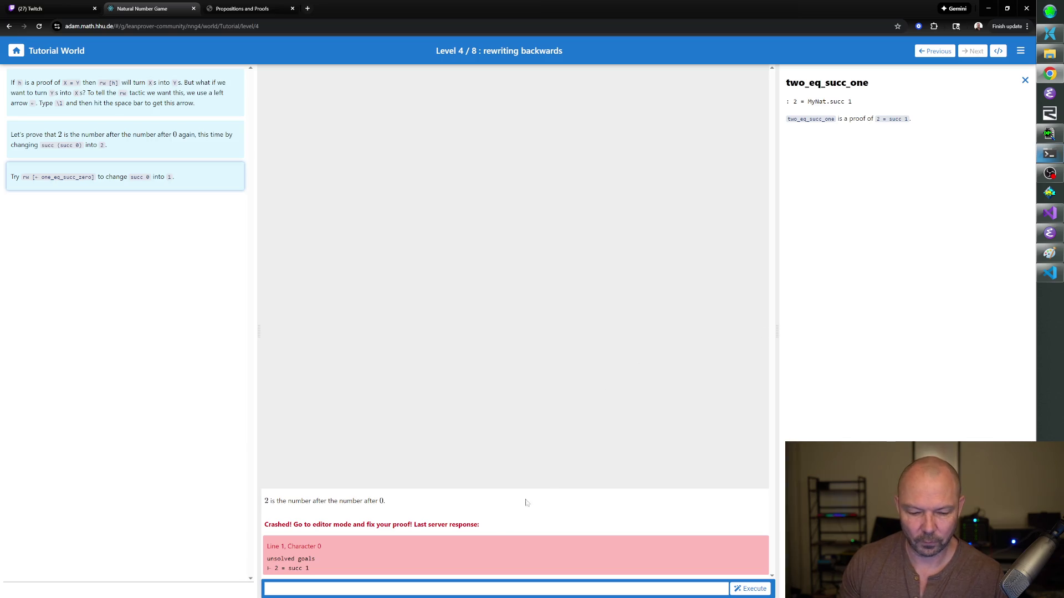
type("rw")
type(" [\\l ")
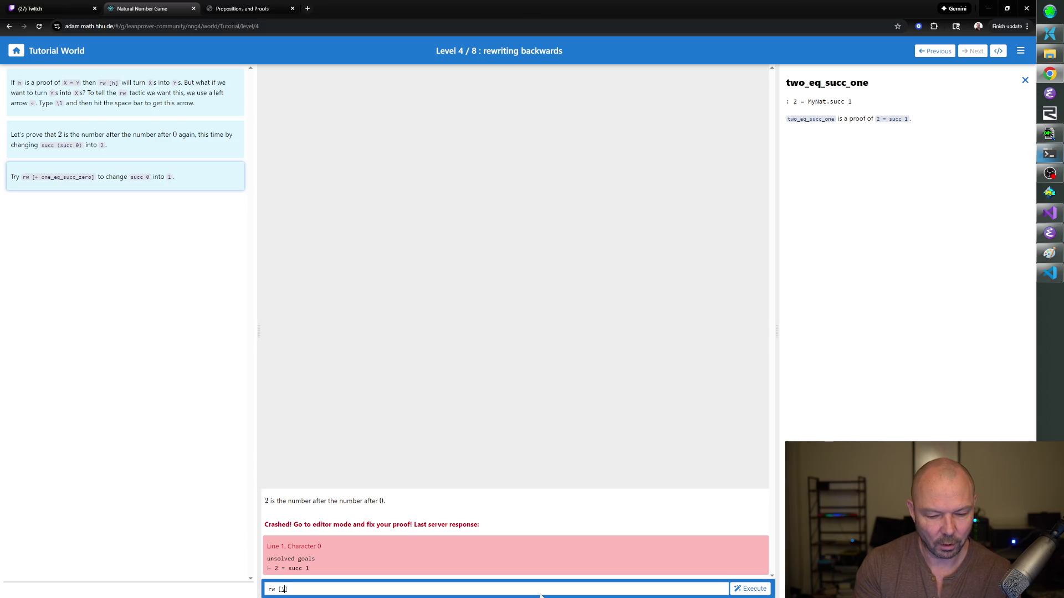
type("two_eq_succ")
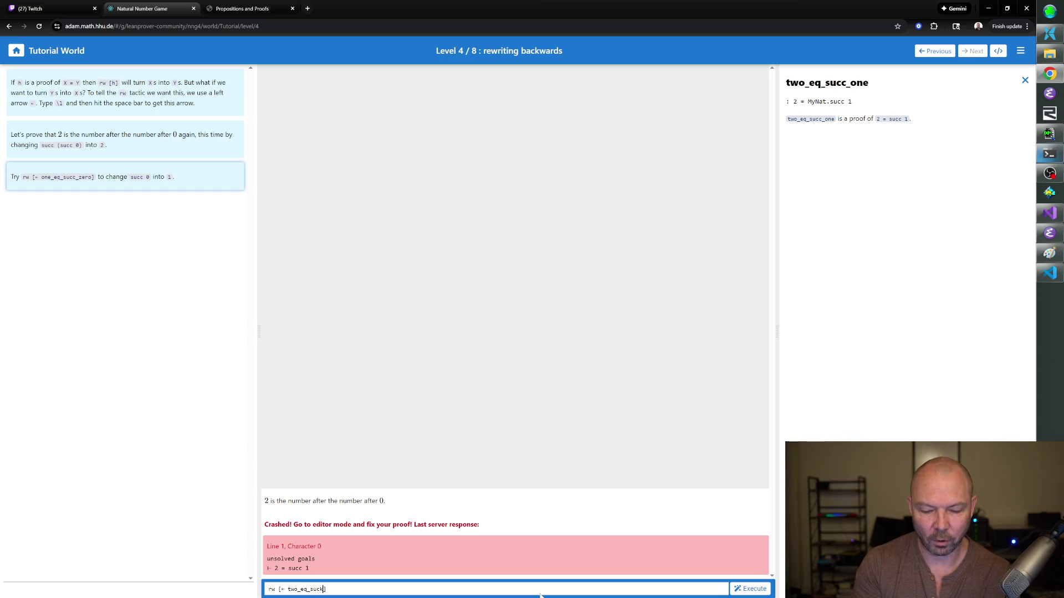
type("_one]")
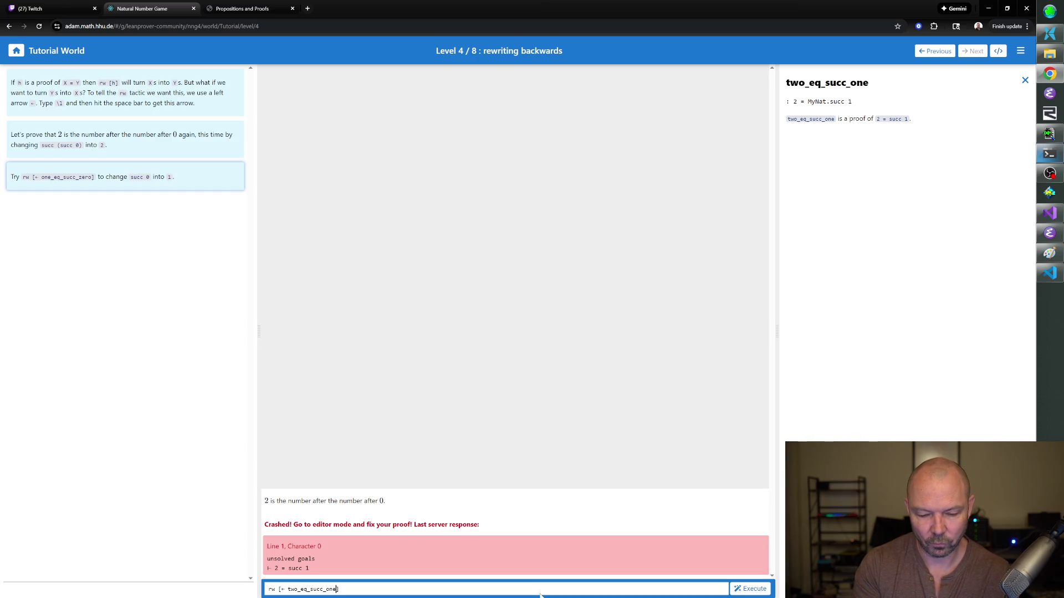
key("Return")
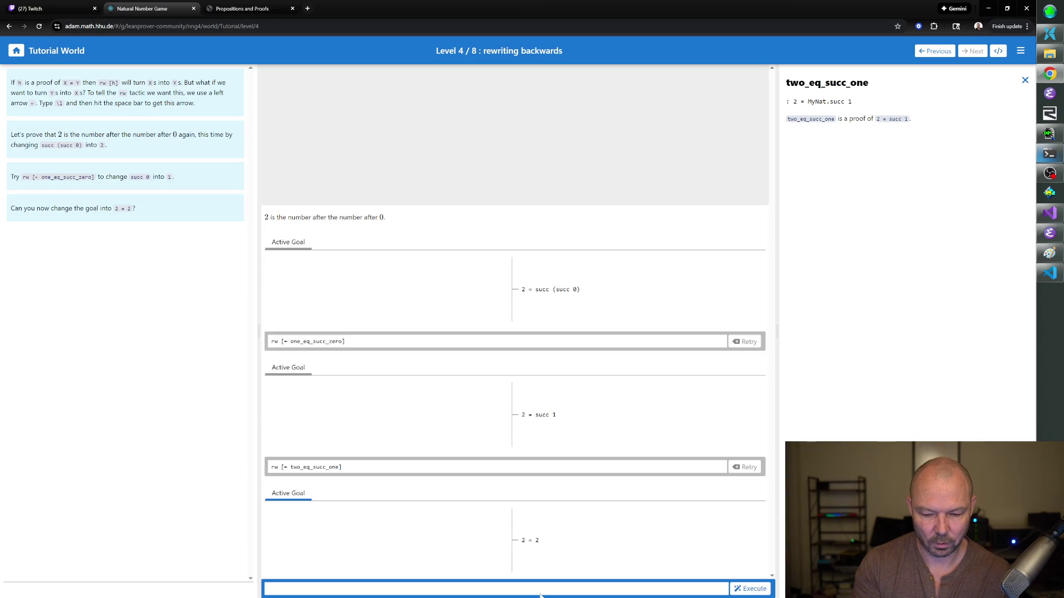
type("rfl")
key("Return")
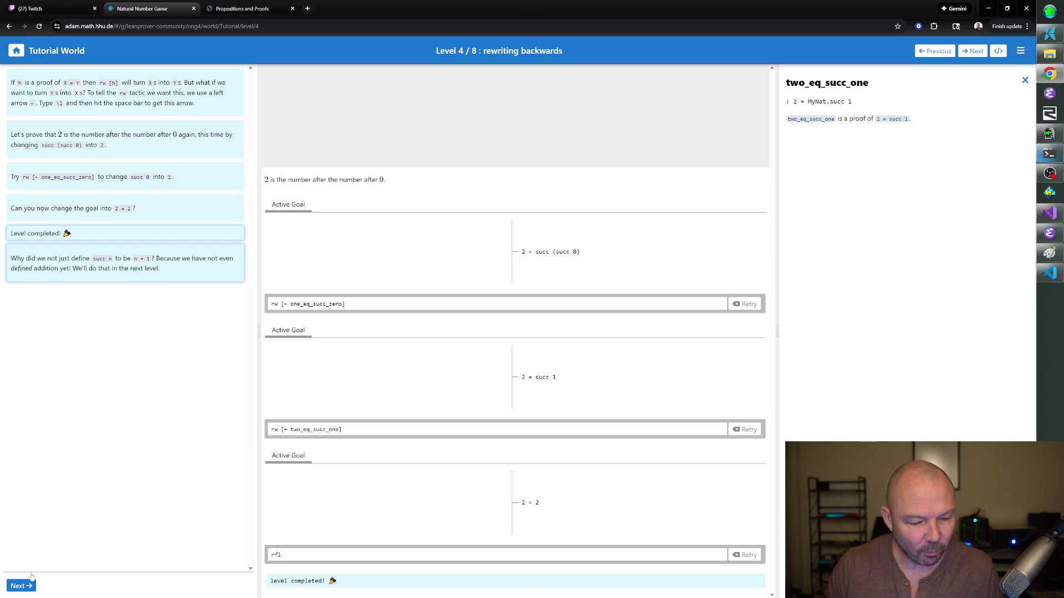
left_click(18, 586)
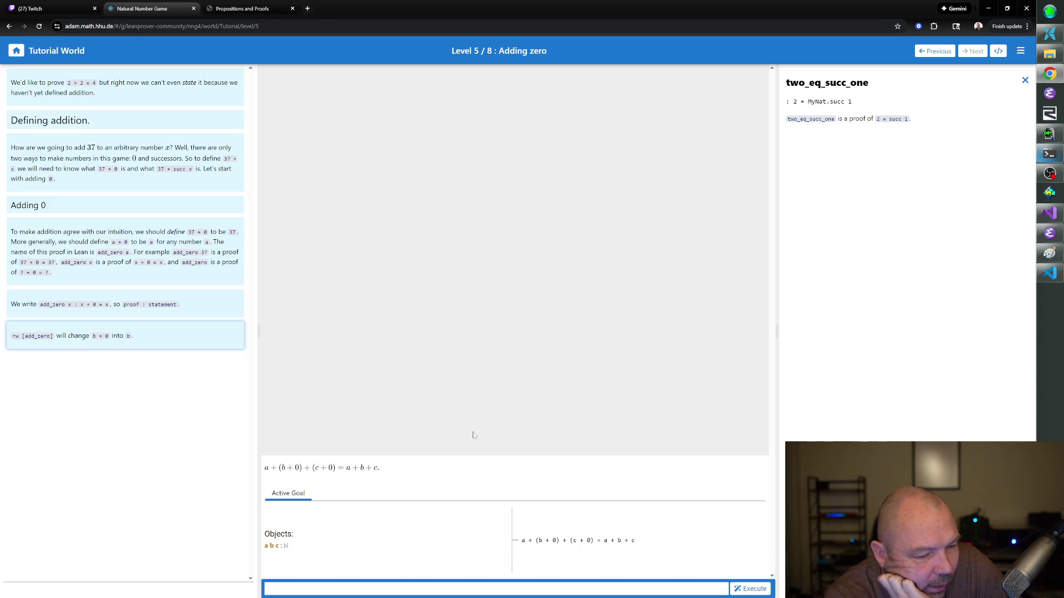
type("add_z")
- Apply rw [add_zero] twice and rfl to close a + b + c = a + b + c, then go to Level 6
key("BackSpace")
key("BackSpace")
key("BackSpace")
key("BackSpace")
key("BackSpace")
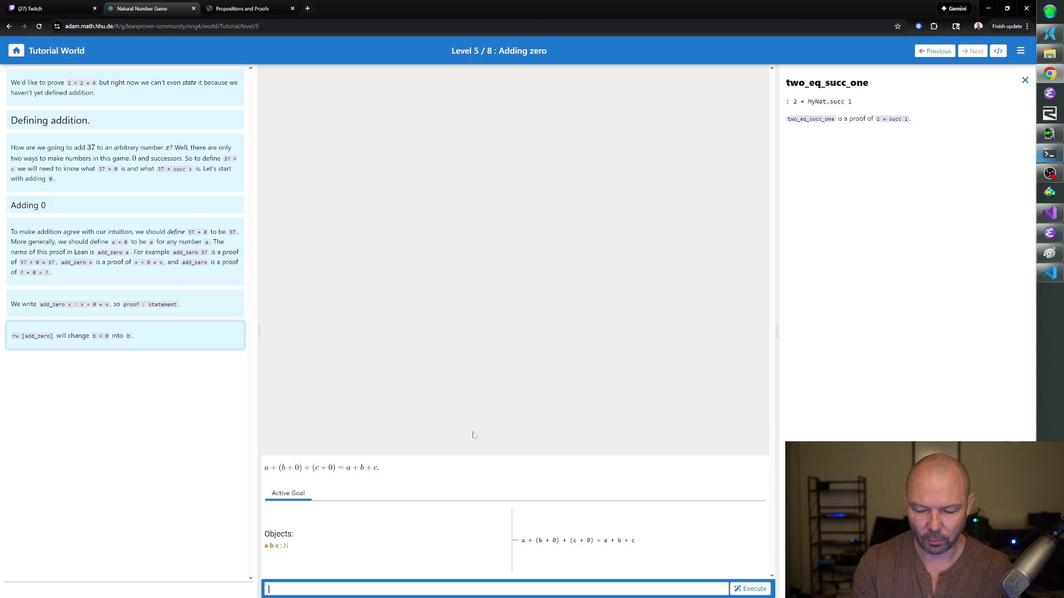
type("rw [add_zero]")
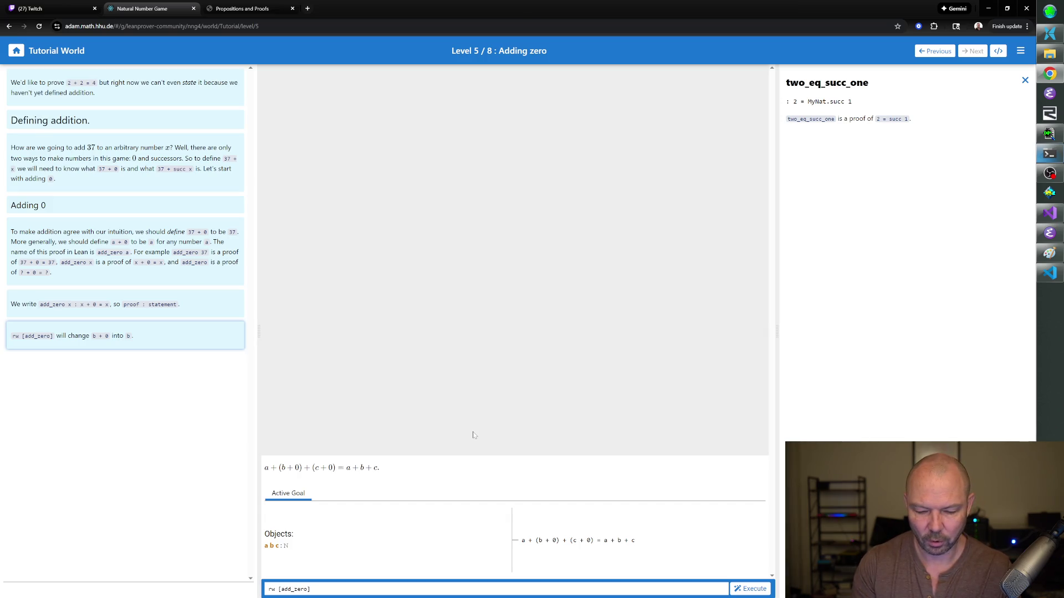
key("Return")
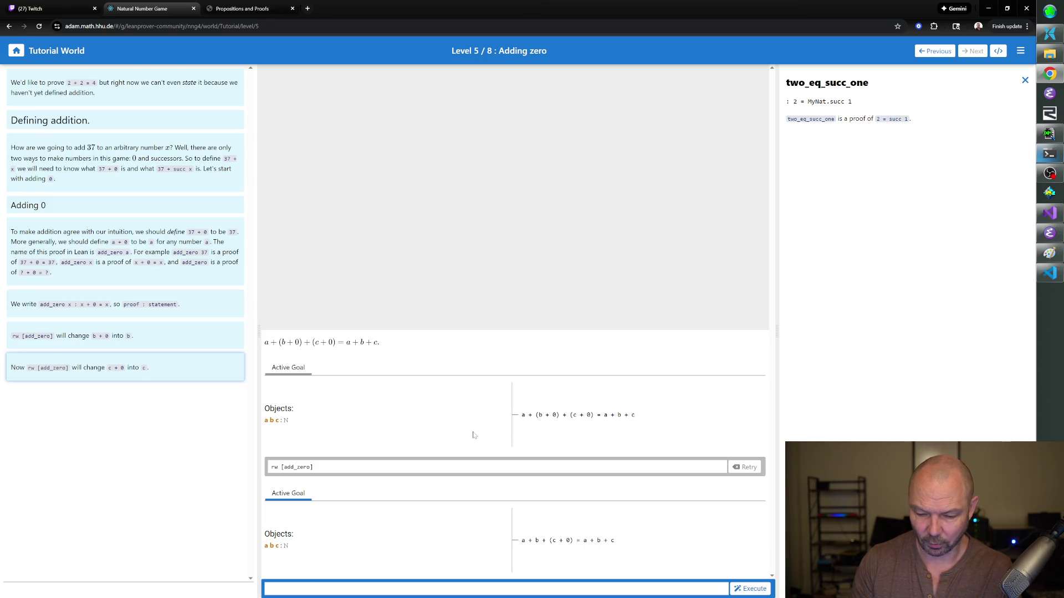
type("rw [add_zero]")
key("Return")
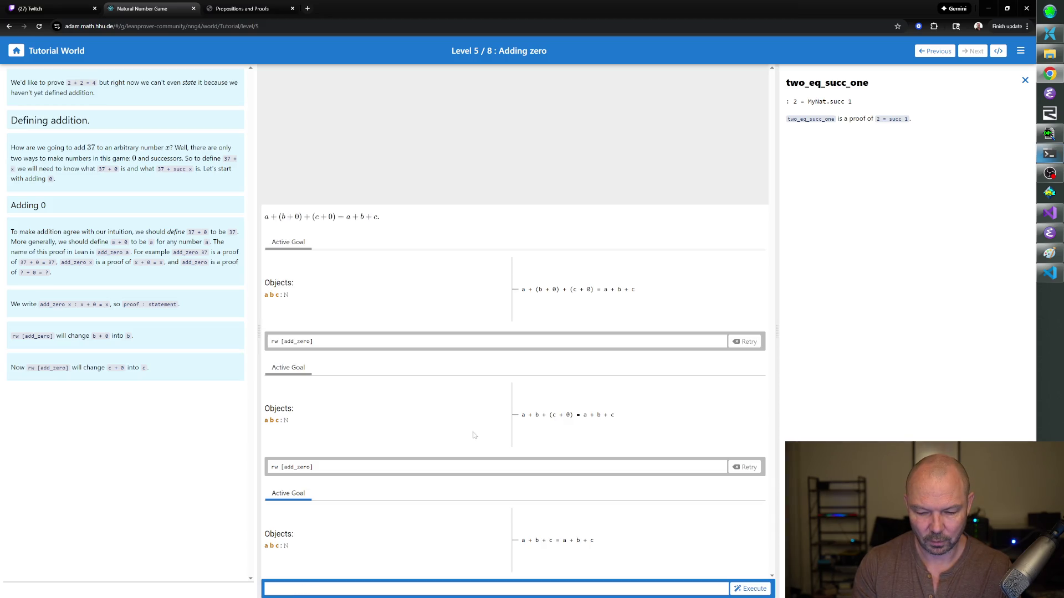
type("rfl")
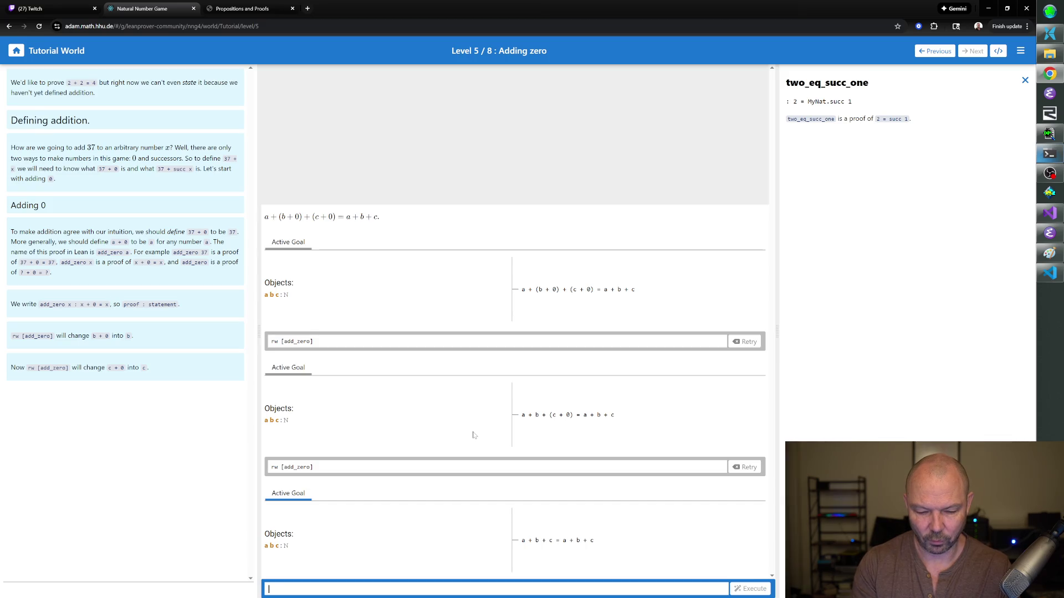
key("Return")
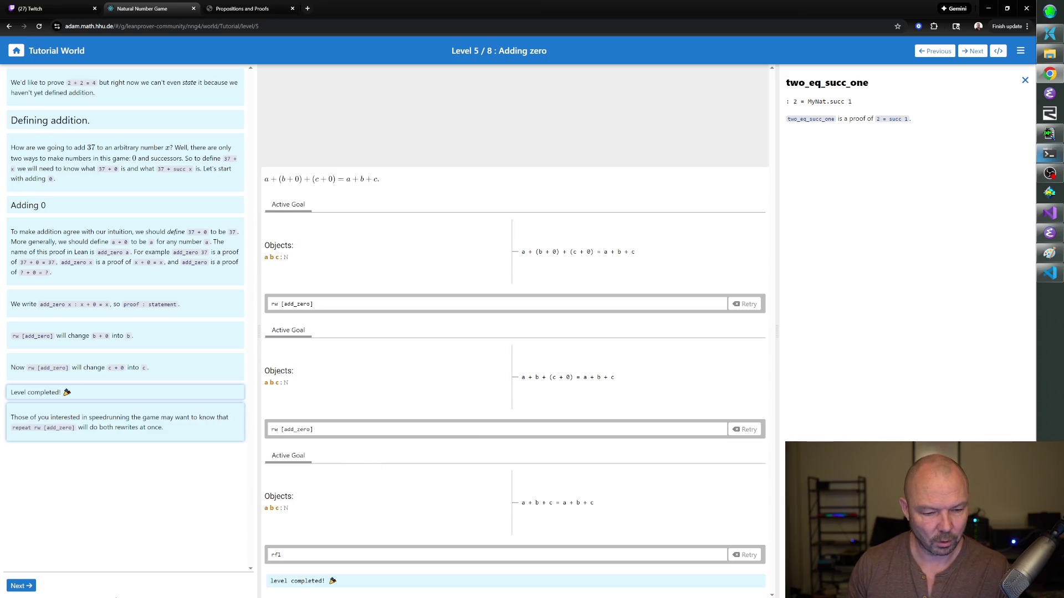
left_click(30, 585)
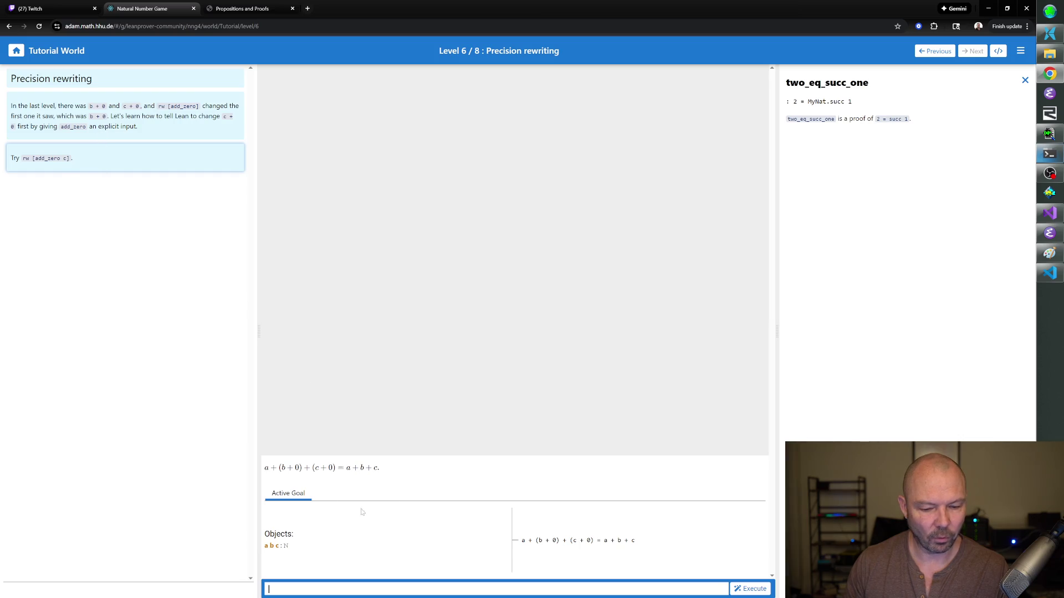
type("rw [add_zero c]")
- Apply rw [add_zero c], rw [add_zero] and rfl, then advance to Level 7
key("Return")
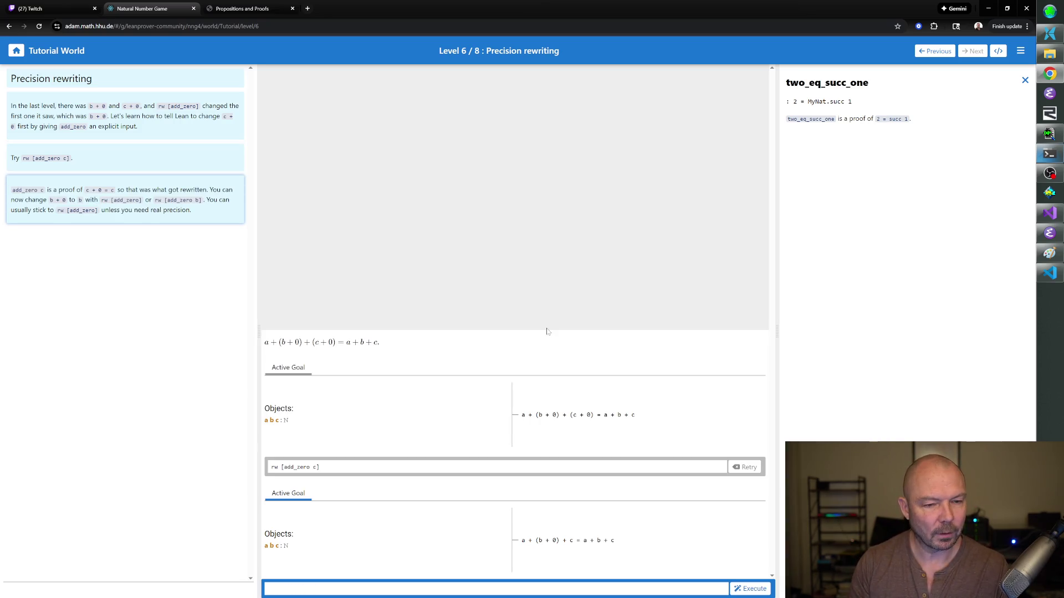
type("rw [add_zero")
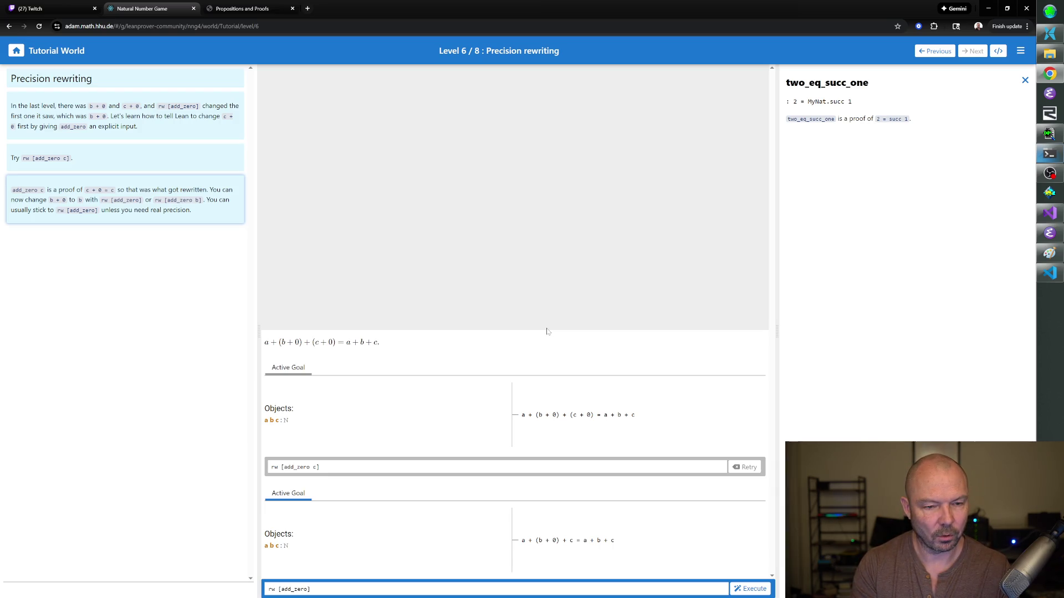
key("Return")
type("fl")
key("Return")
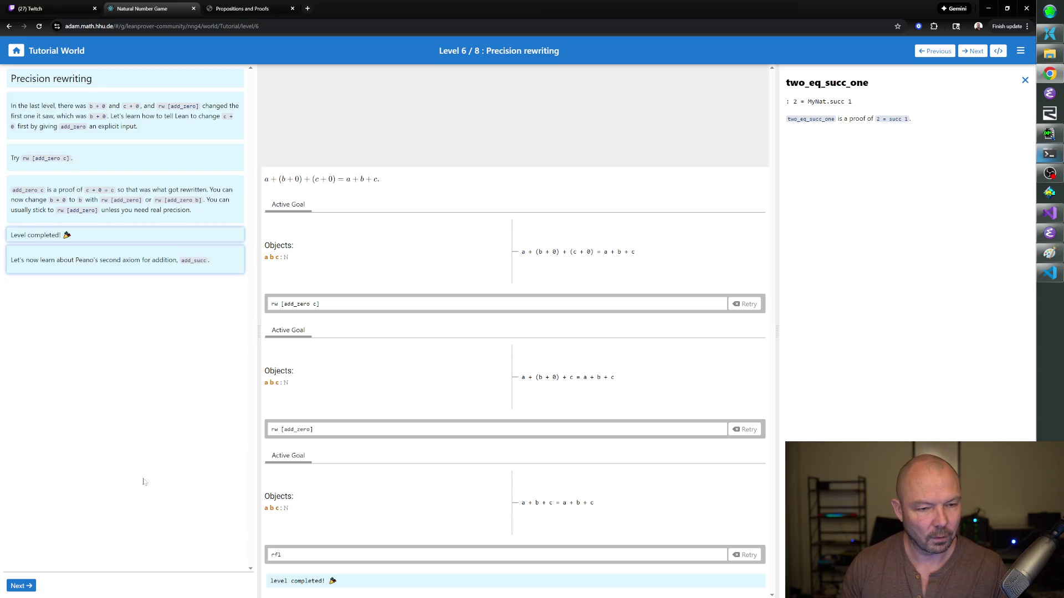
left_click(20, 585)
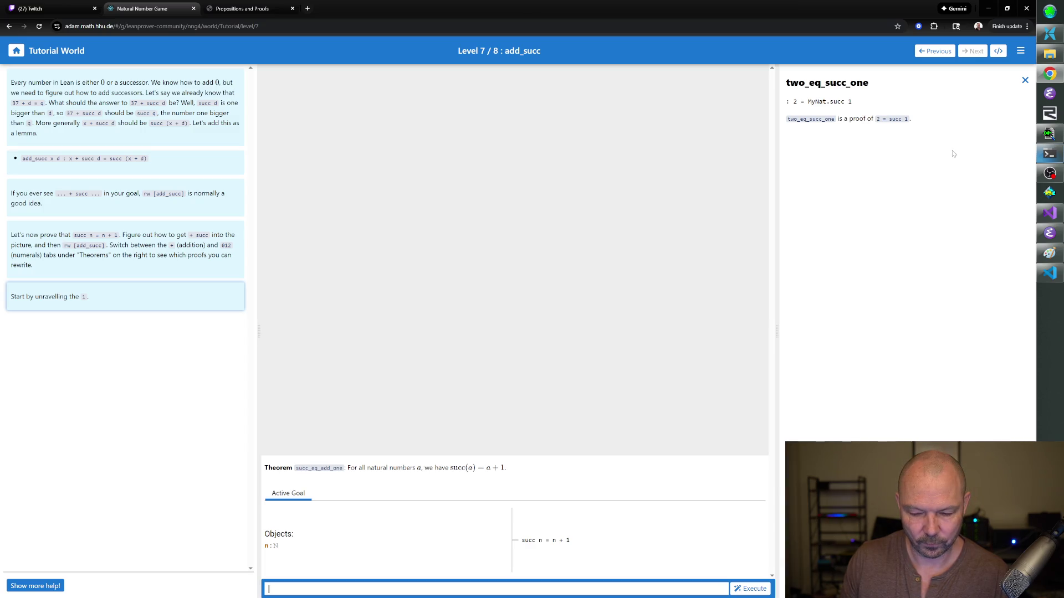
- Close the two_eq_succ_one statement to show the numeral theorems list
left_click(1025, 81)
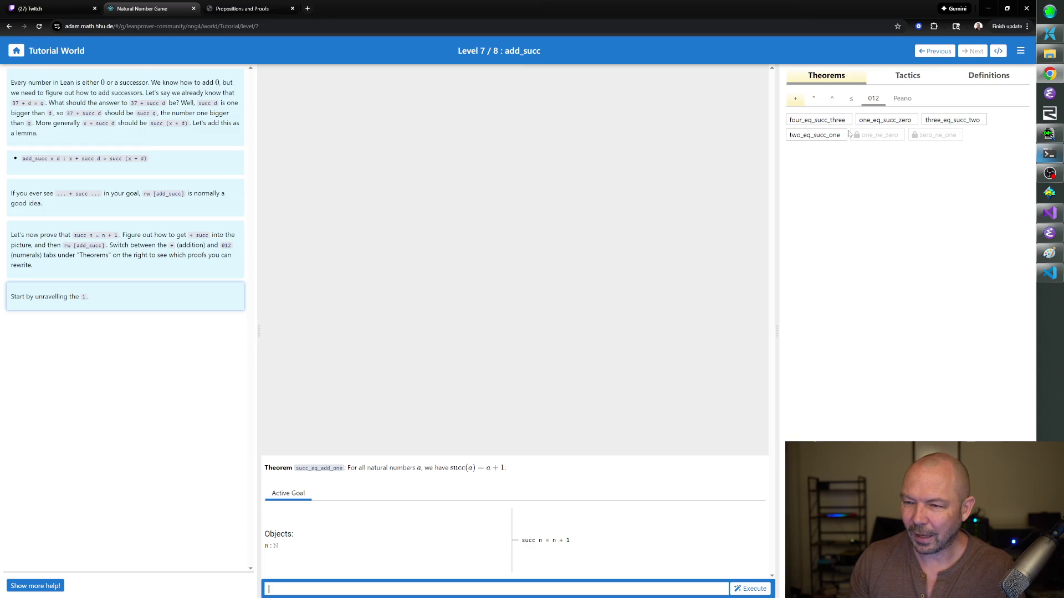
- Browse the Peano, numeral, ≤ and addition theorem tabs, view add_succ, then add_zero's documentation
left_click(903, 99)
left_click(873, 99)
left_click(860, 103)
left_click(814, 101)
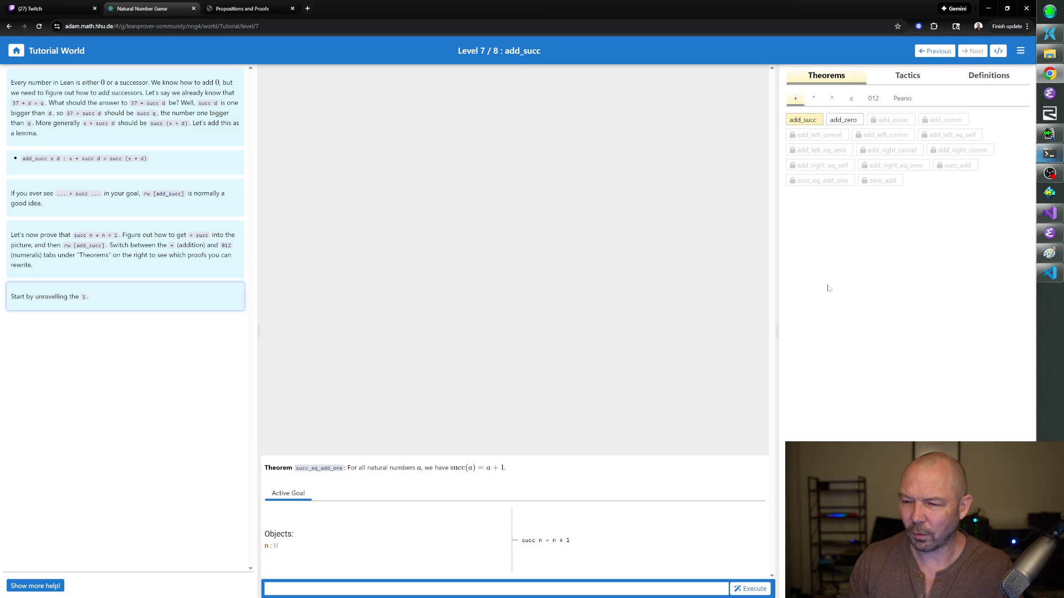
left_click(812, 124)
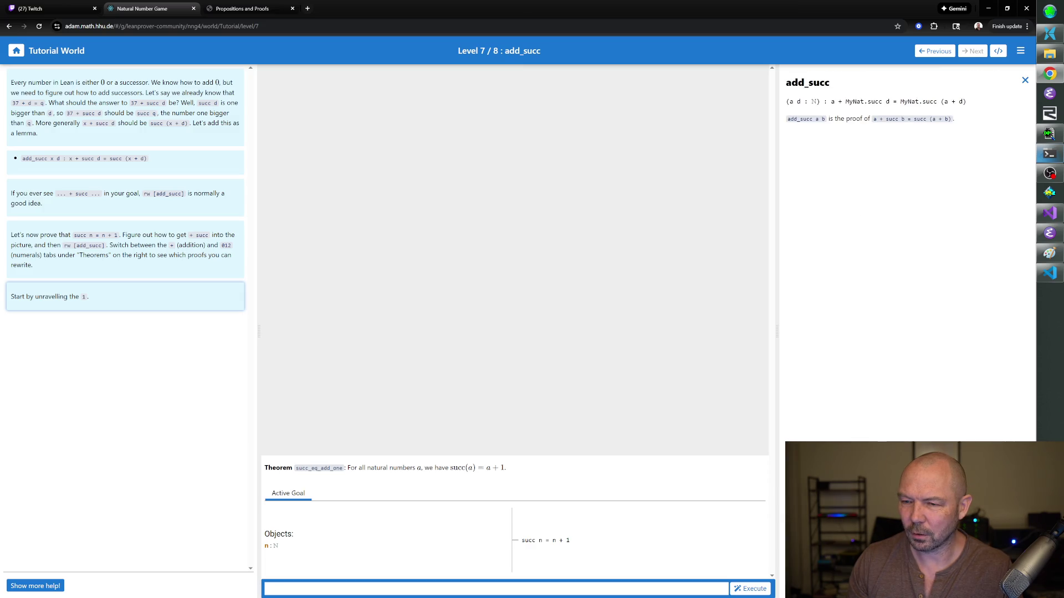
left_click(1024, 80)
left_click(832, 123)
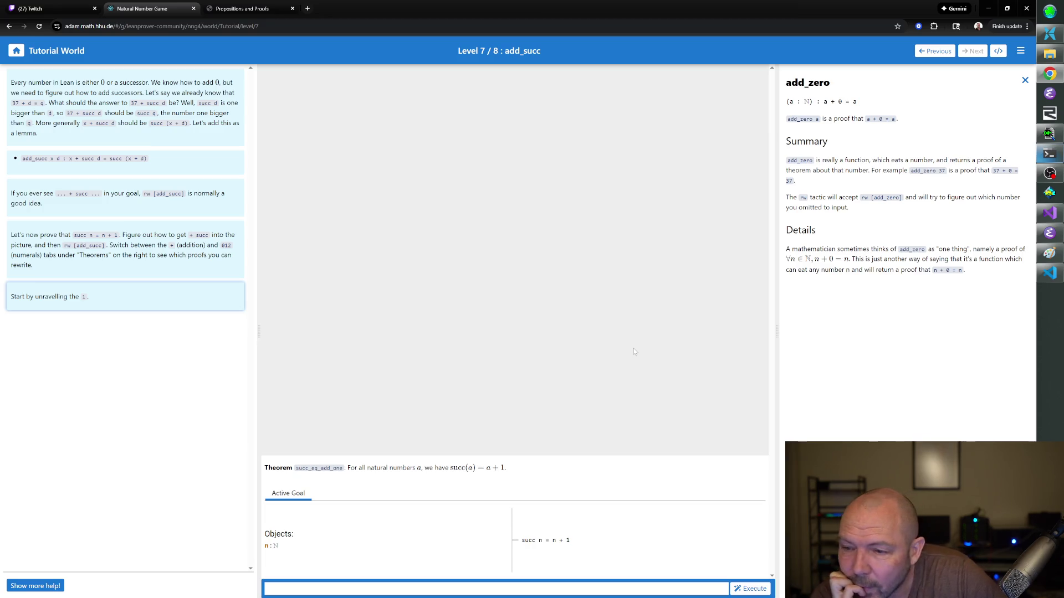
- Review add_zero again, then the numeral theorems, Tactics and Definitions lists
left_click(1025, 80)
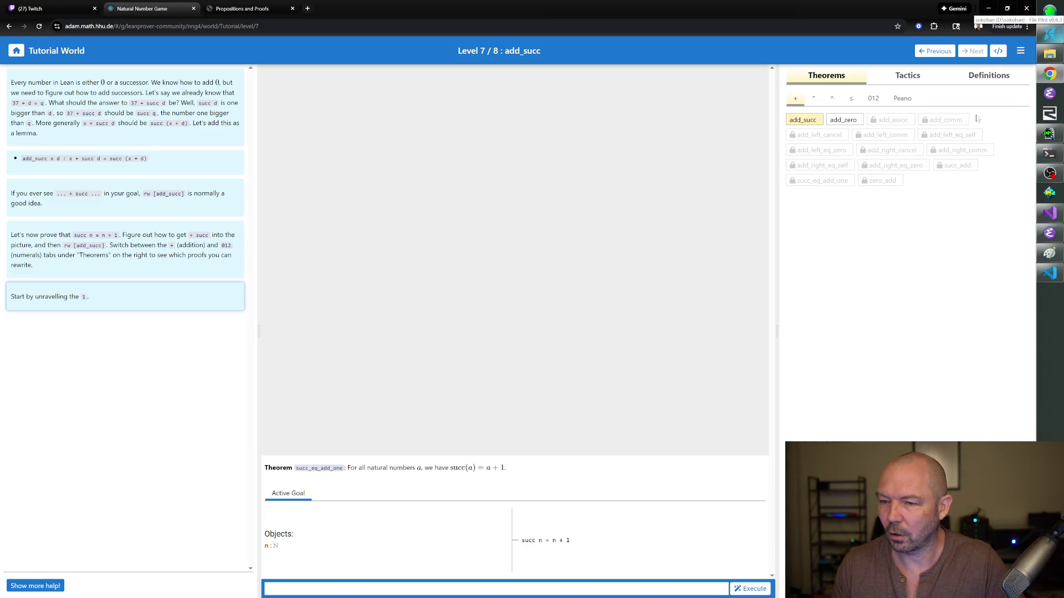
left_click(843, 122)
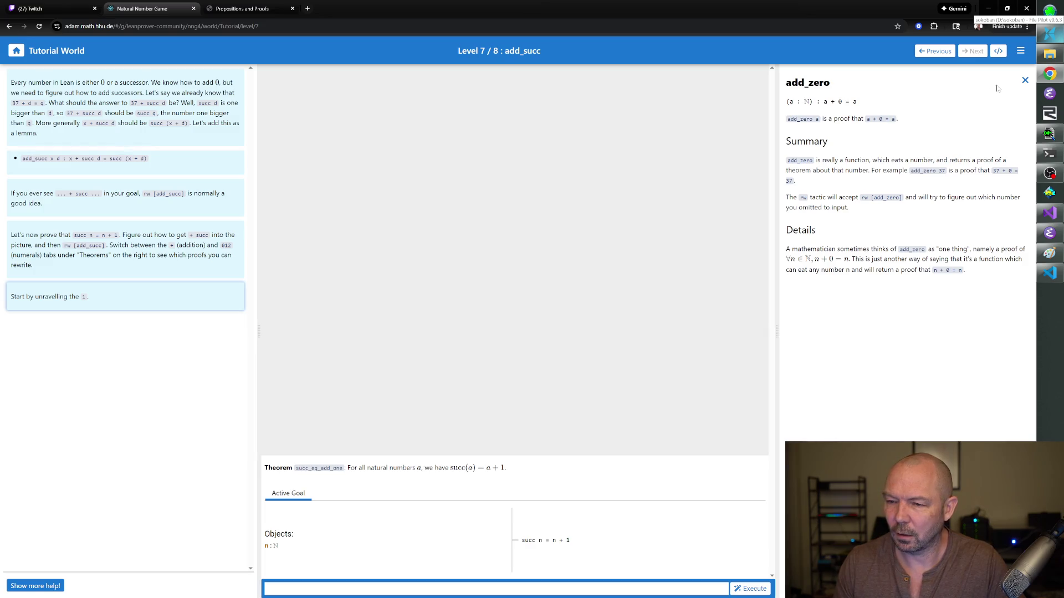
left_click(1023, 81)
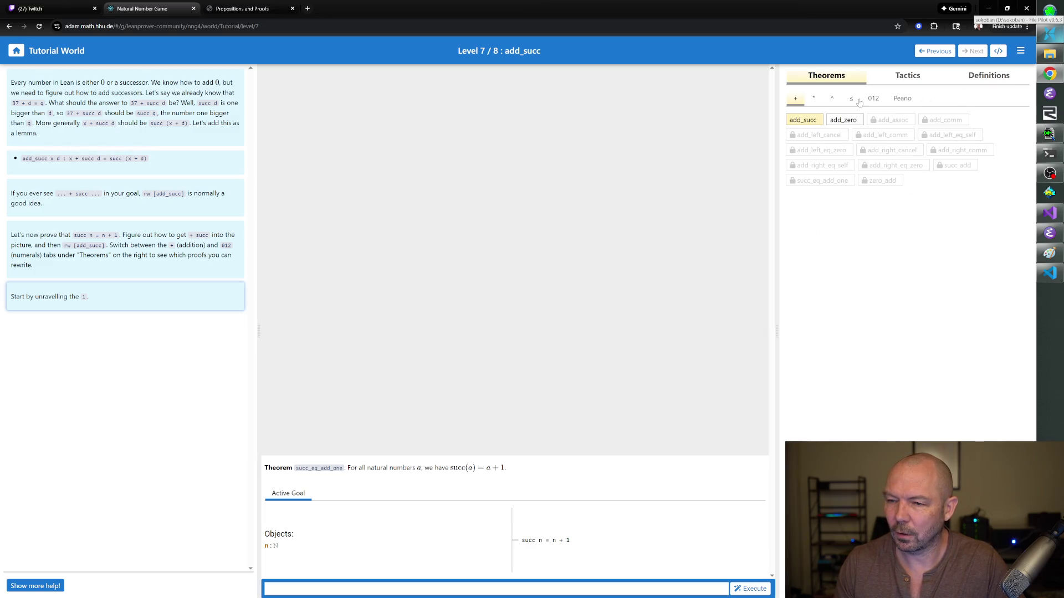
left_click(872, 99)
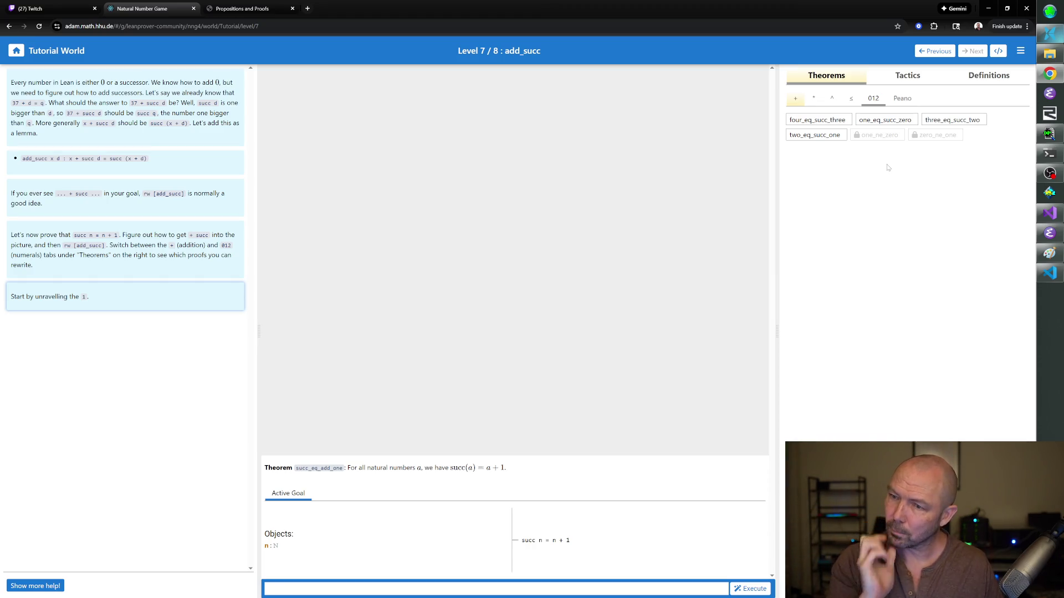
left_click(917, 89)
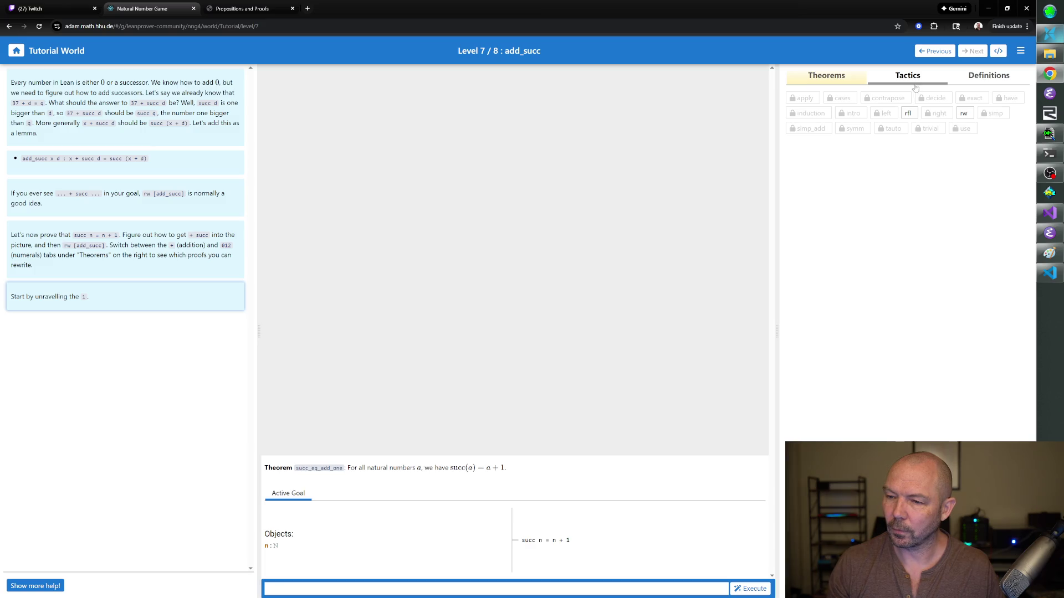
left_click(976, 83)
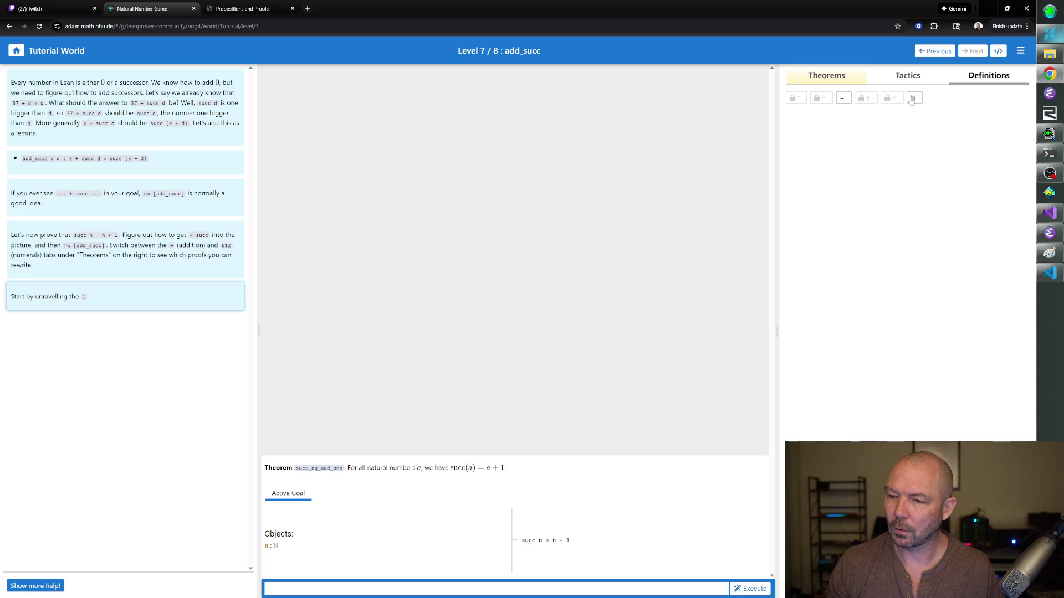
left_click(838, 80)
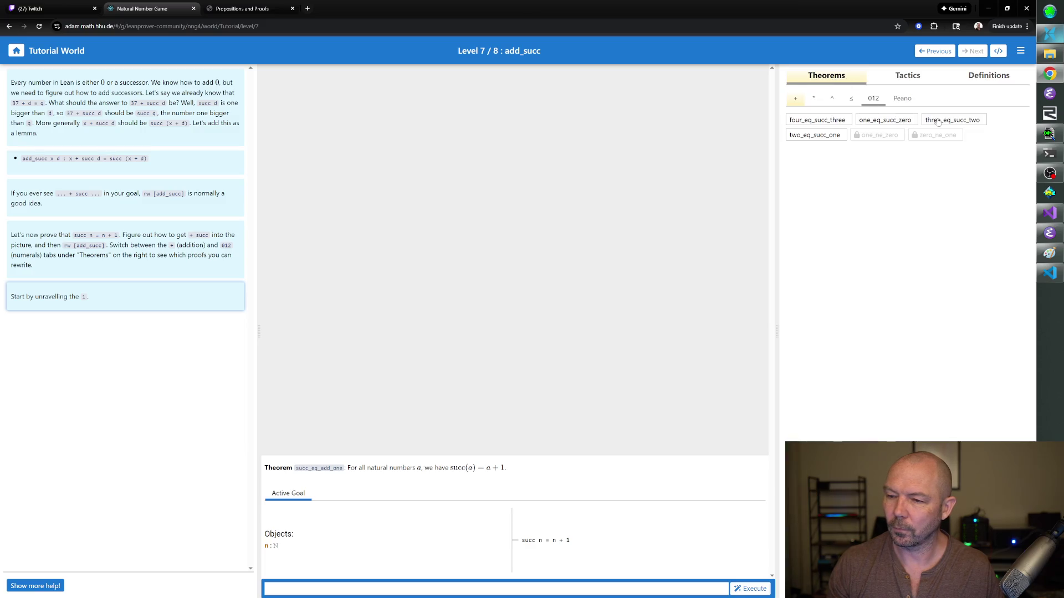
- Read three_eq_succ_two's statement, then the add_succ theorem: a + succ d = succ (a + d)
left_click(936, 121)
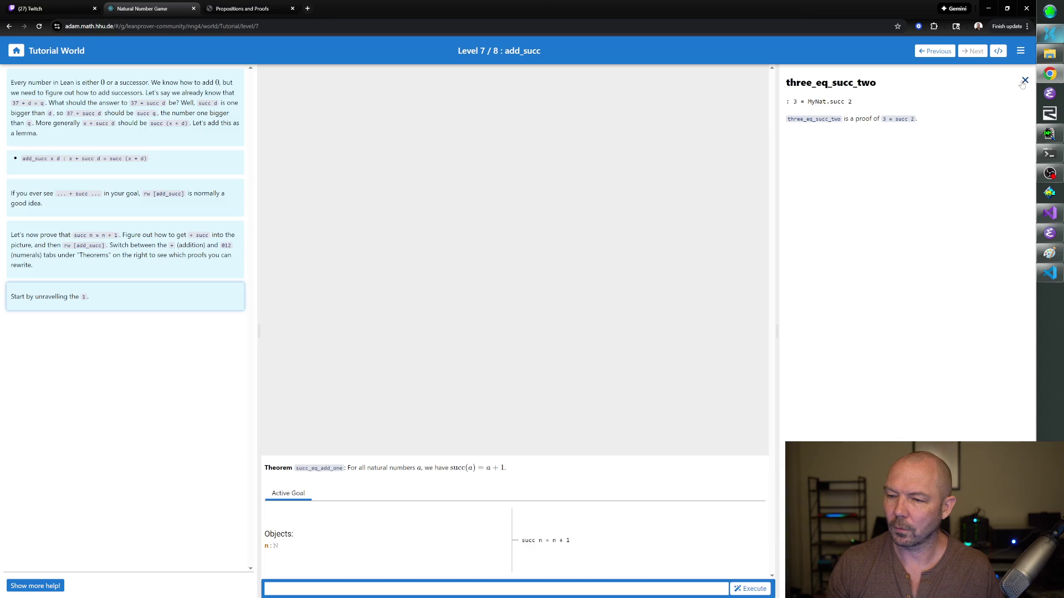
left_click(1023, 82)
left_click(798, 101)
left_click(805, 120)
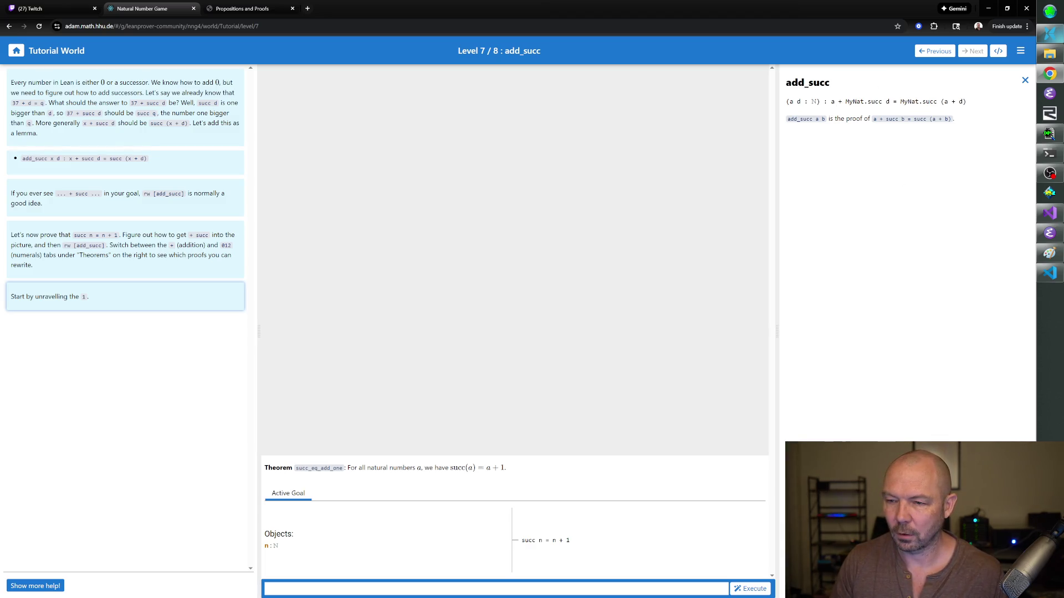
left_click_drag(834, 102, 879, 101)
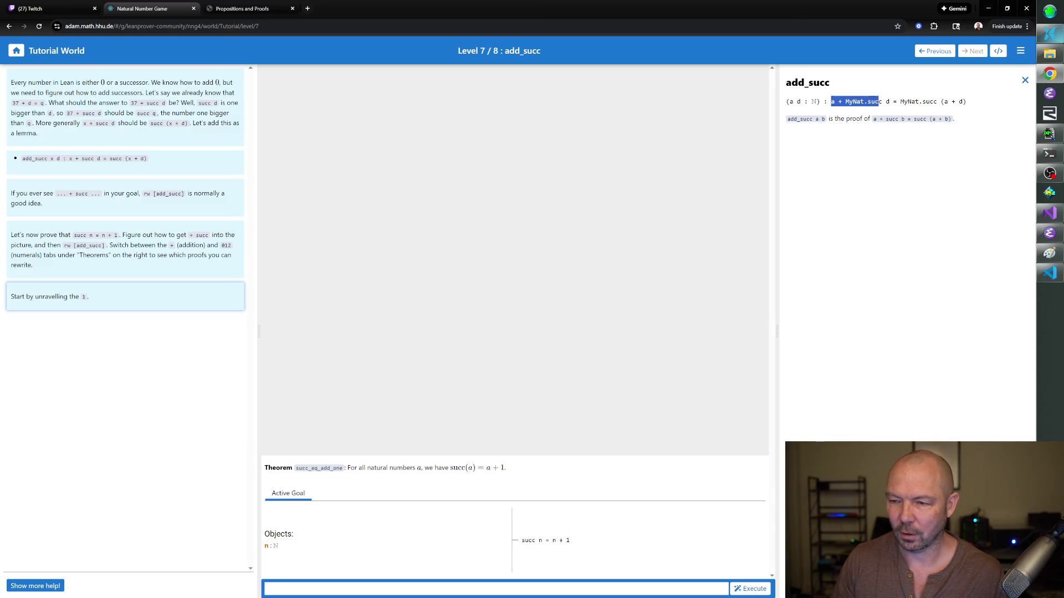
left_click_drag(879, 101, 883, 102)
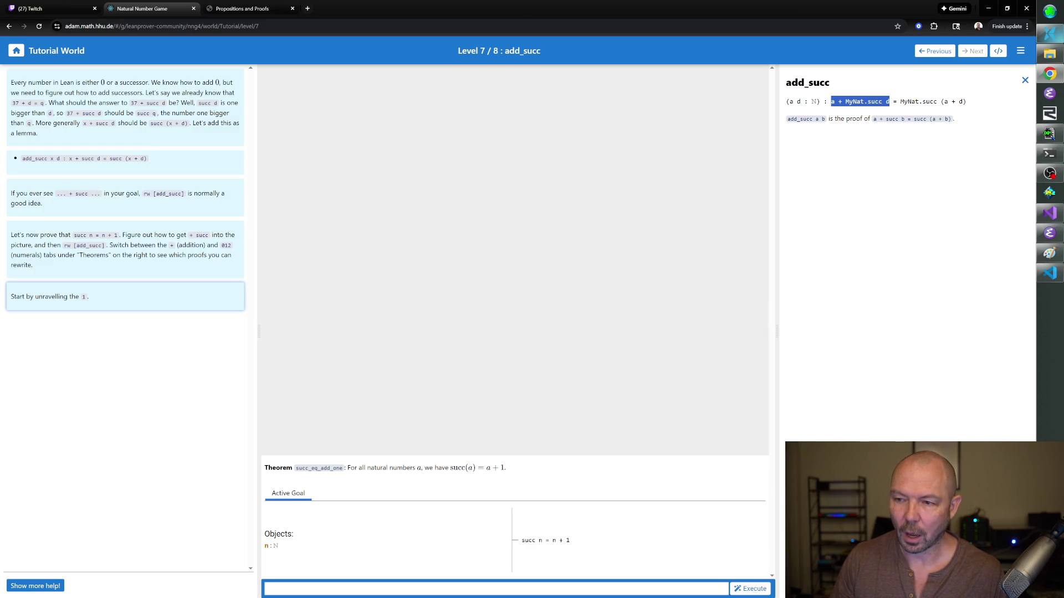
- View the one_eq_succ_zero statement, 1 = succ 0, under the numeral theorems
left_click(1025, 80)
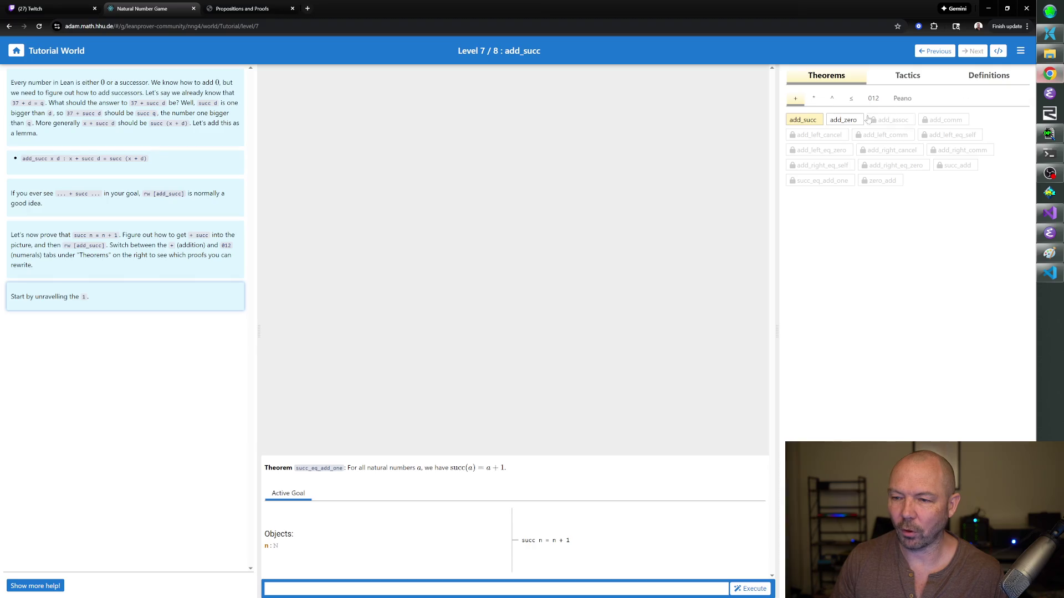
left_click(874, 98)
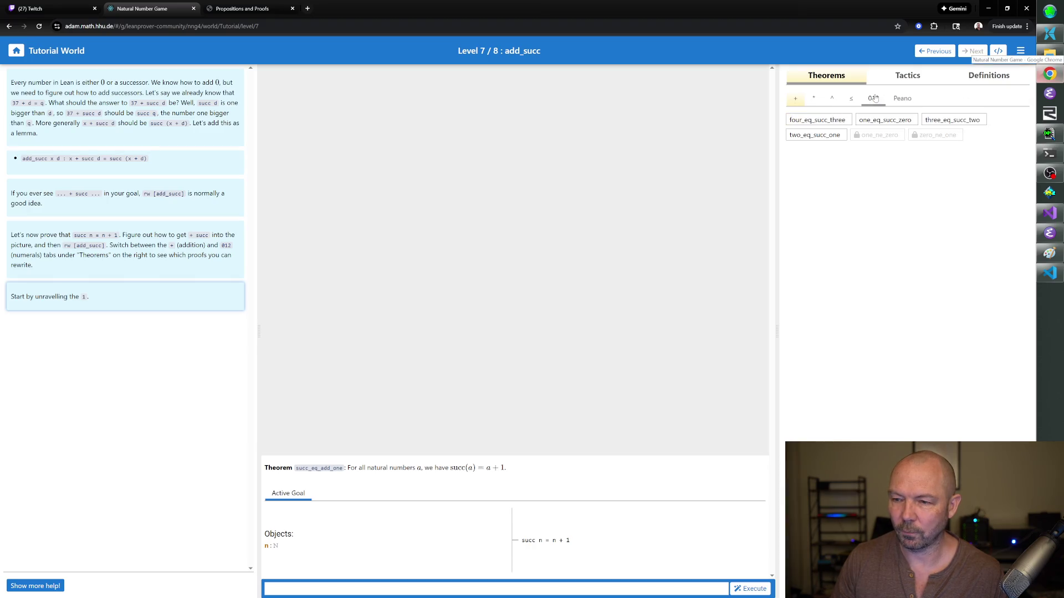
left_click(872, 124)
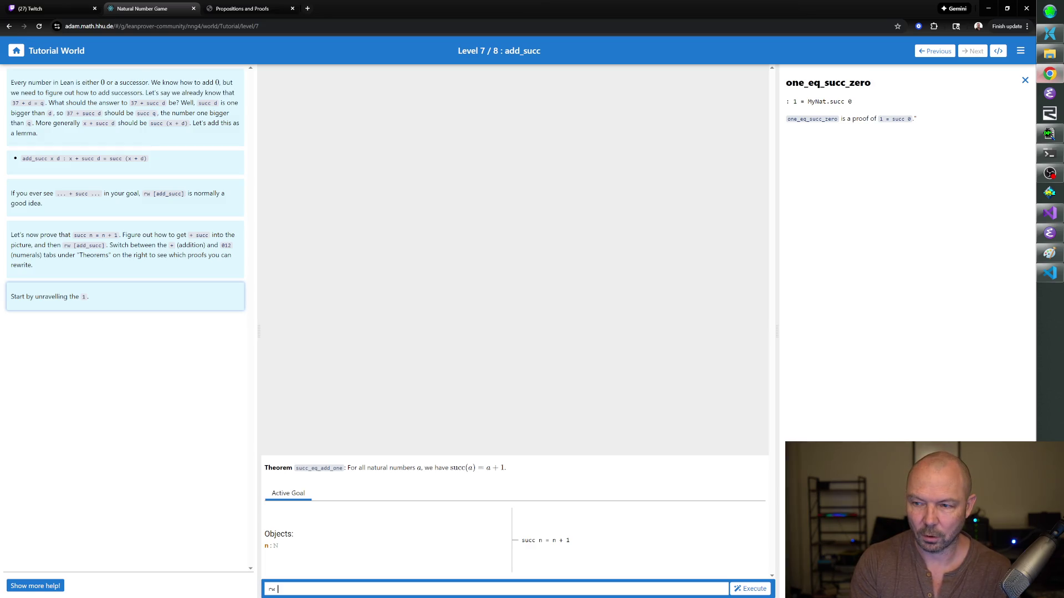
type("one_")
type("c_zero")
- Apply rw [one_eq_succ_zero] so the goal reads succ n = n + succ 0
key("Return")
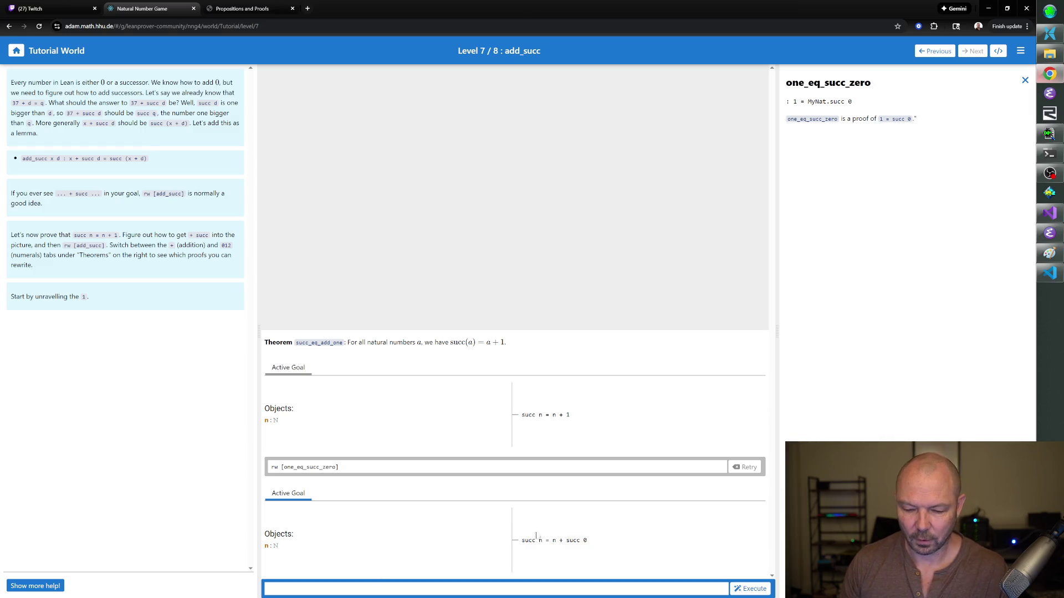
- Close one_eq_succ_zero's documentation and flip between the Tactics, Definitions and Theorems lists
left_click(1025, 80)
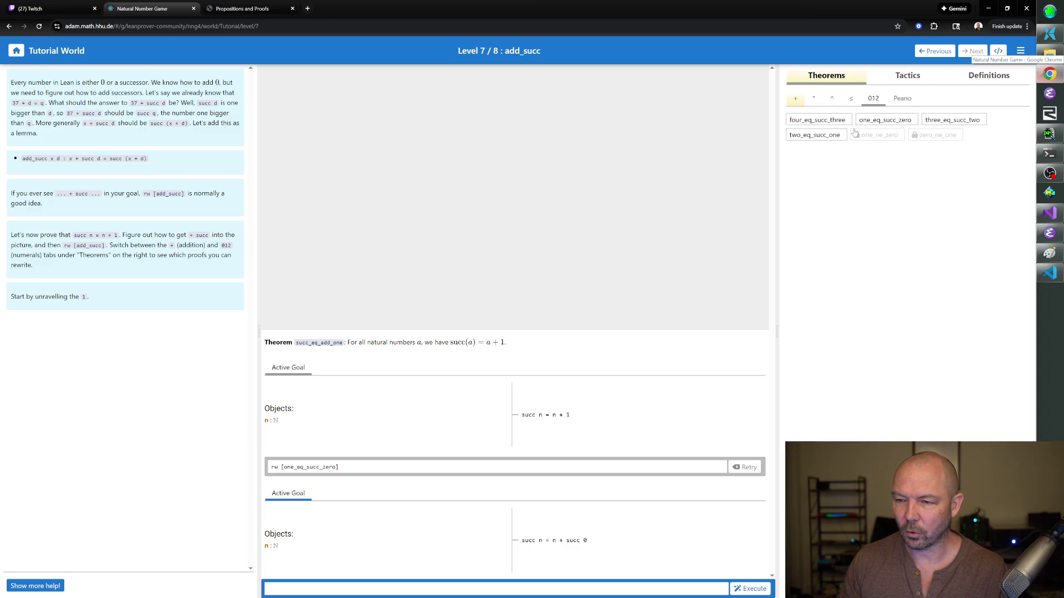
left_click(880, 81)
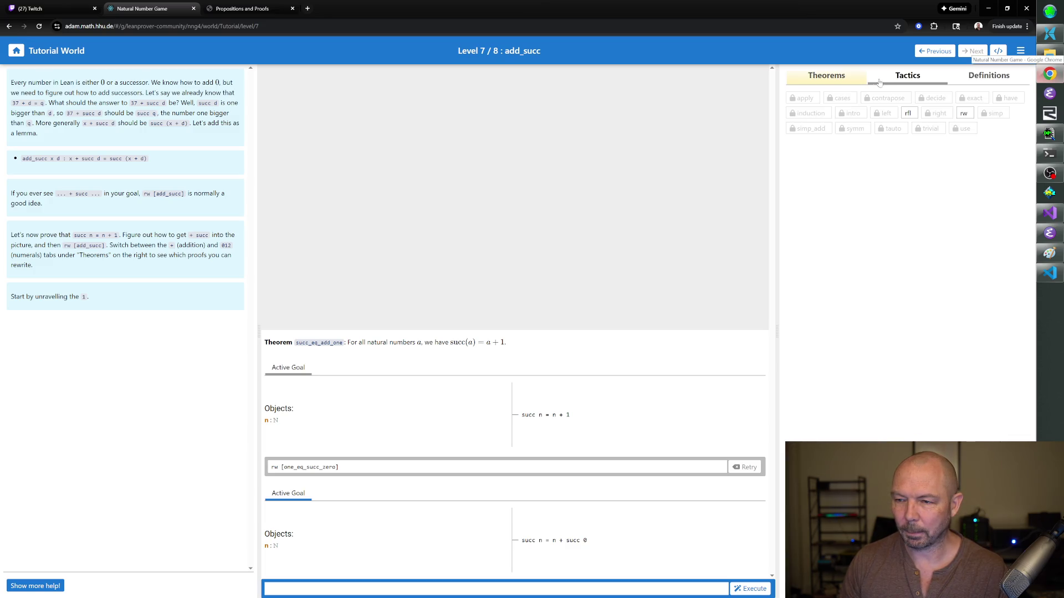
left_click(856, 82)
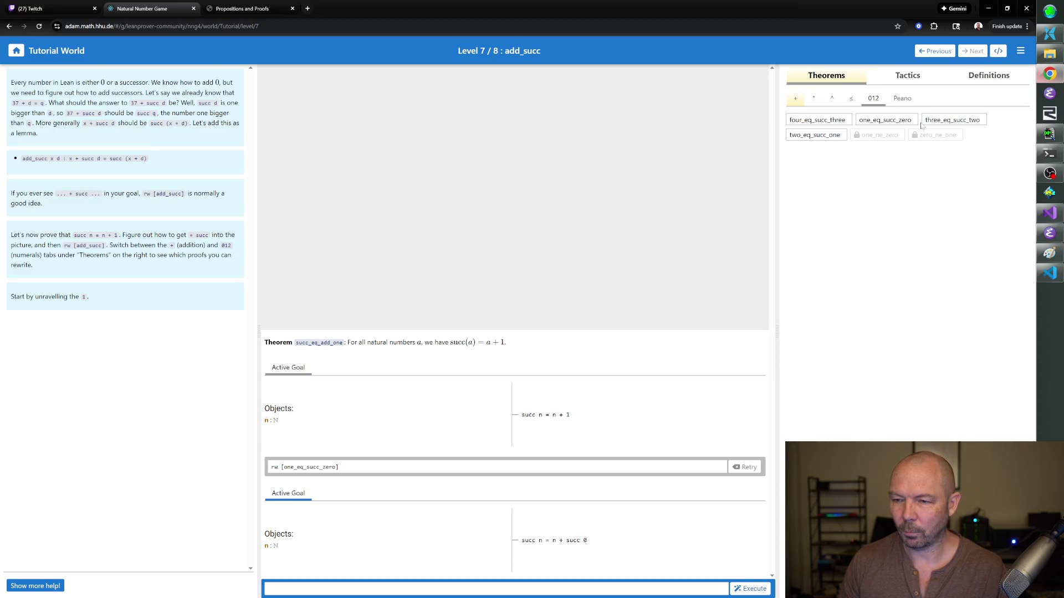
left_click(917, 79)
left_click(995, 77)
left_click(836, 79)
- Browse the Peano, numeral and addition theorem groups and bring up add_succ's documentation
left_click(905, 100)
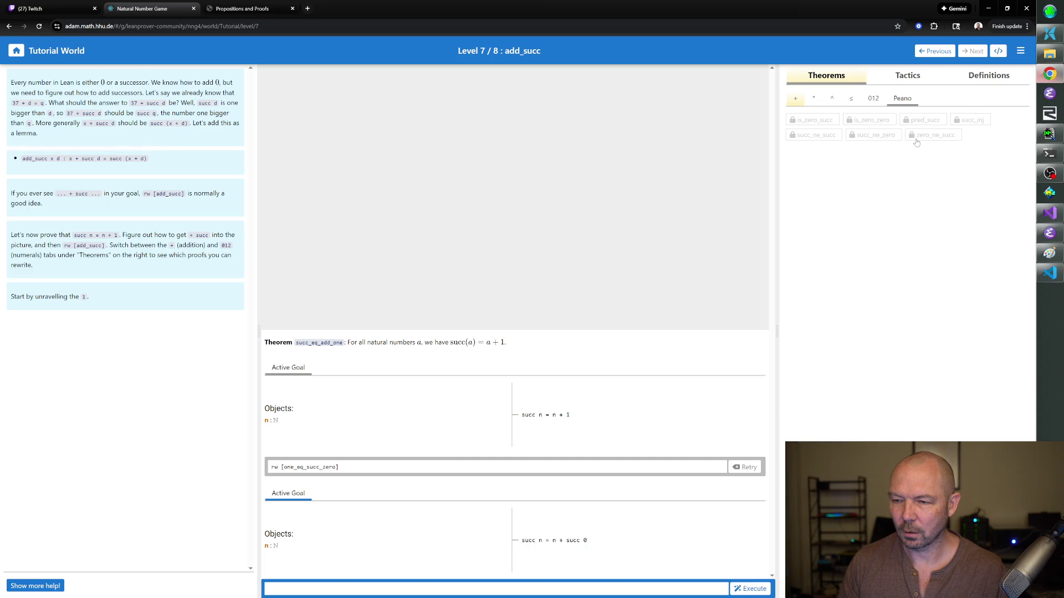
left_click(874, 99)
left_click(795, 99)
left_click(800, 120)
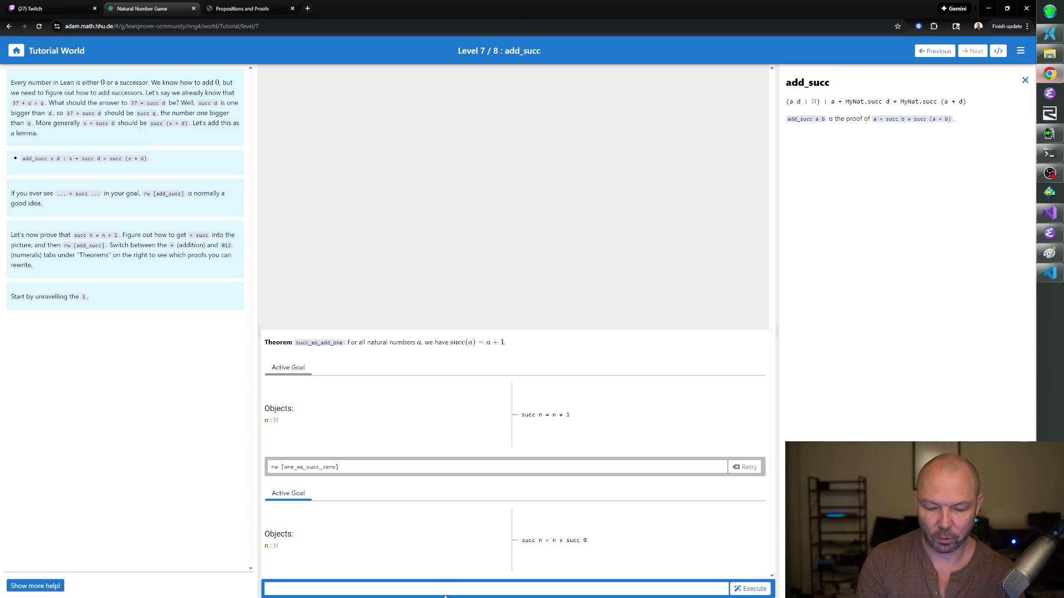
type("rw [add_succ]")
key("Return")
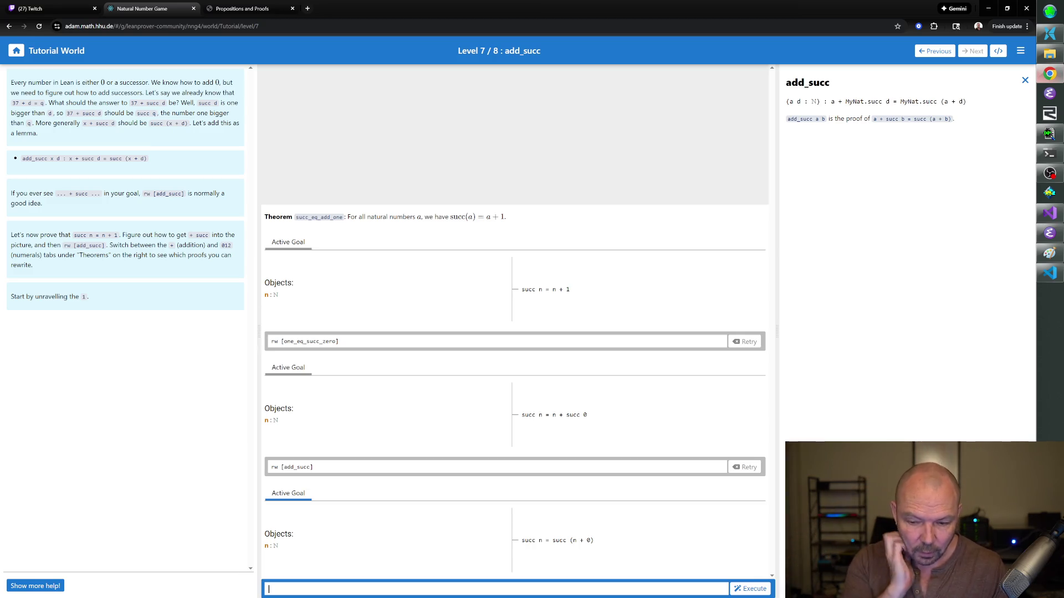
type("rw [a")
type("dd_s")
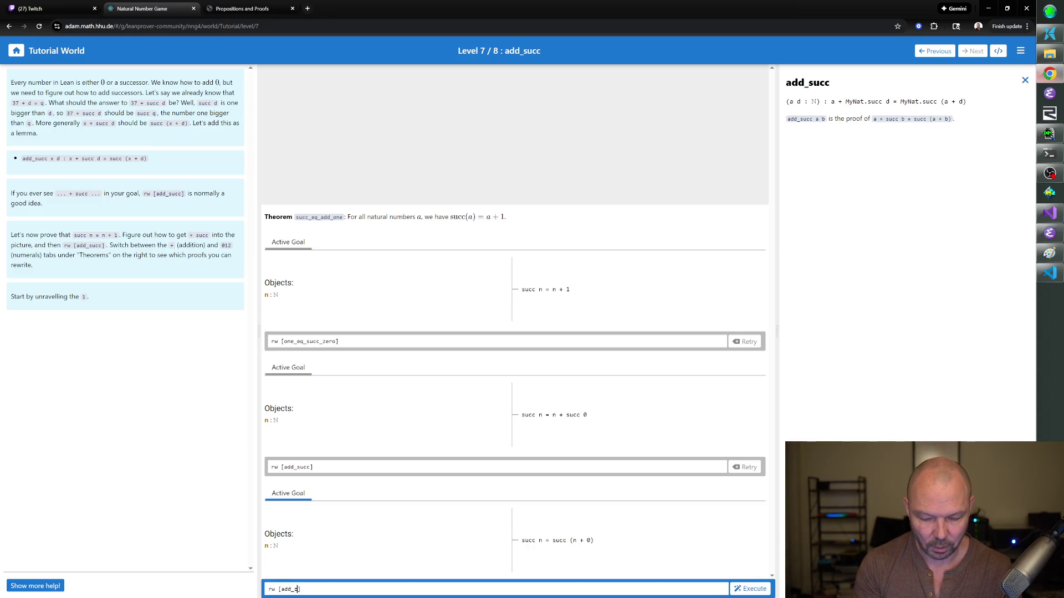
key("Return")
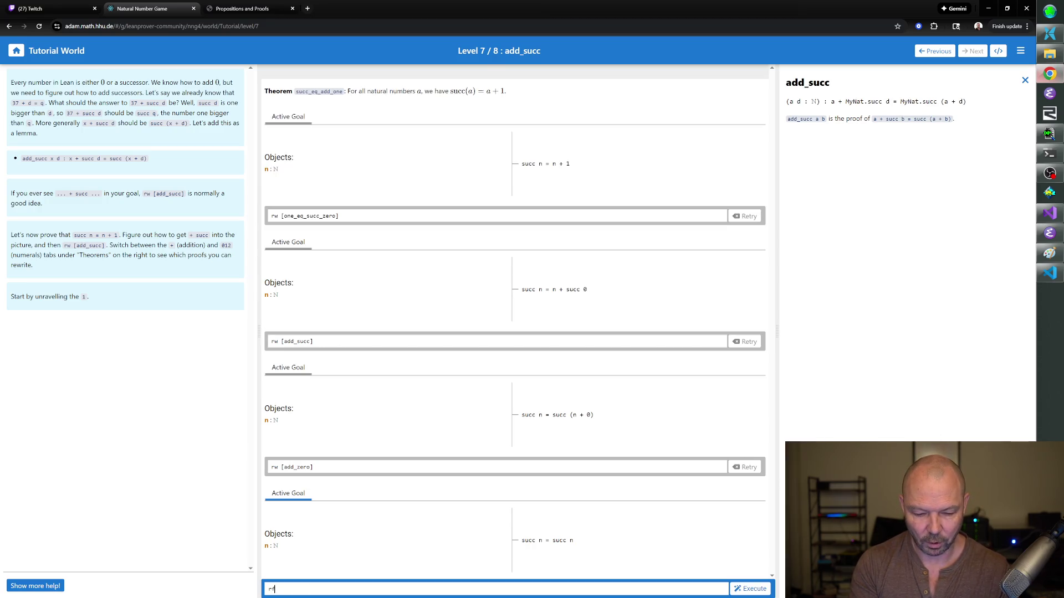
key("Return")
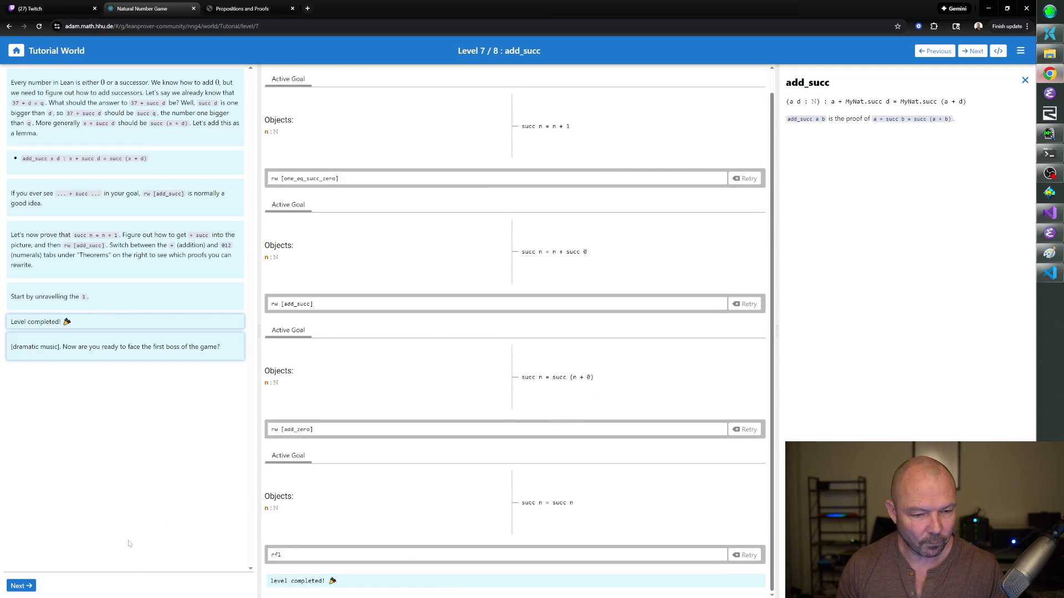
left_click(23, 586)
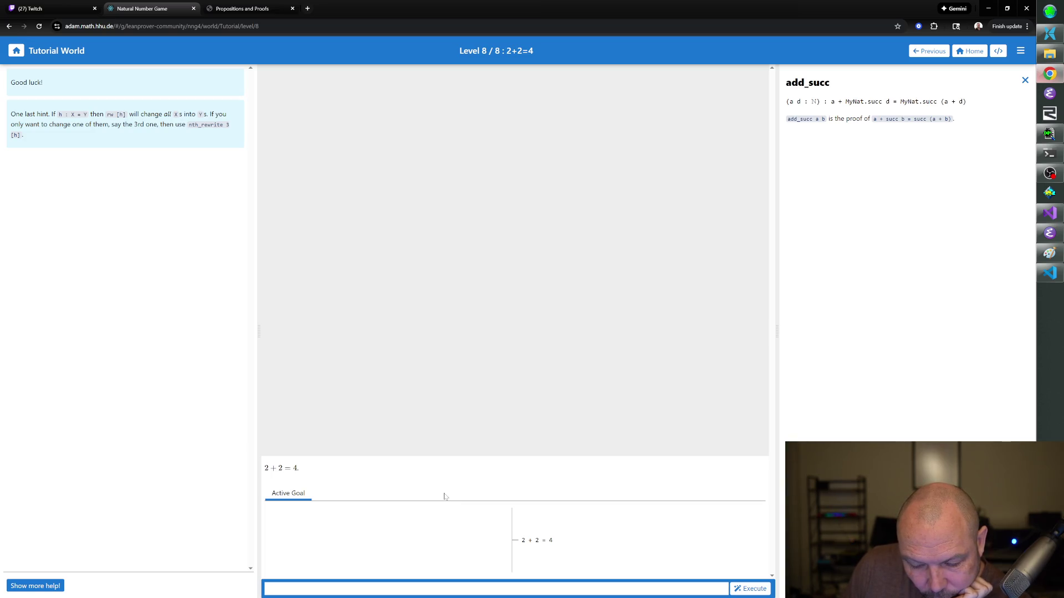
- Close add_succ's details and show the four_eq_succ_three statement, 4 = succ 3
left_click(1025, 82)
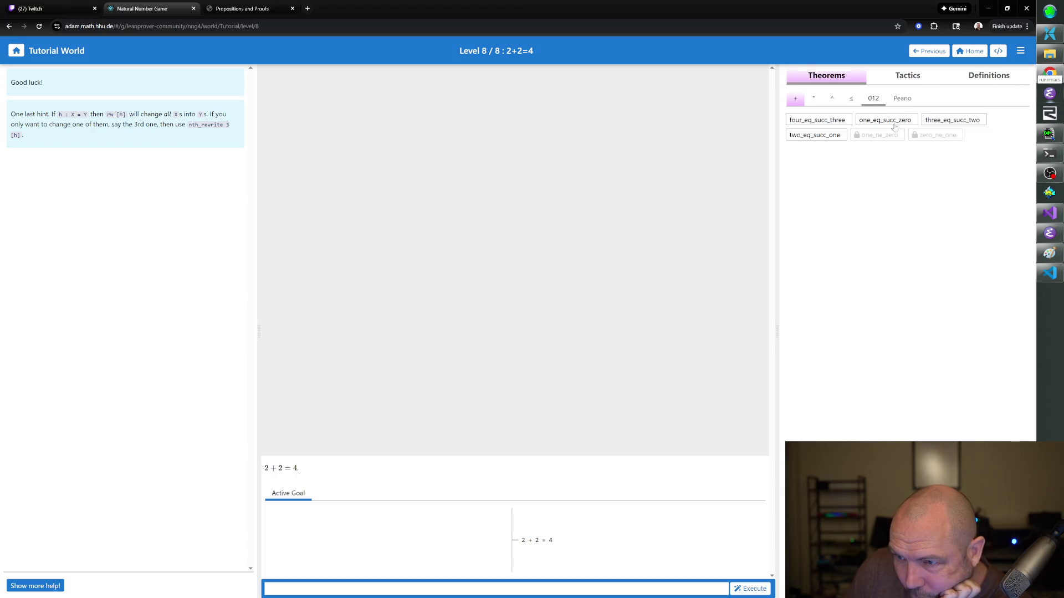
left_click(843, 122)
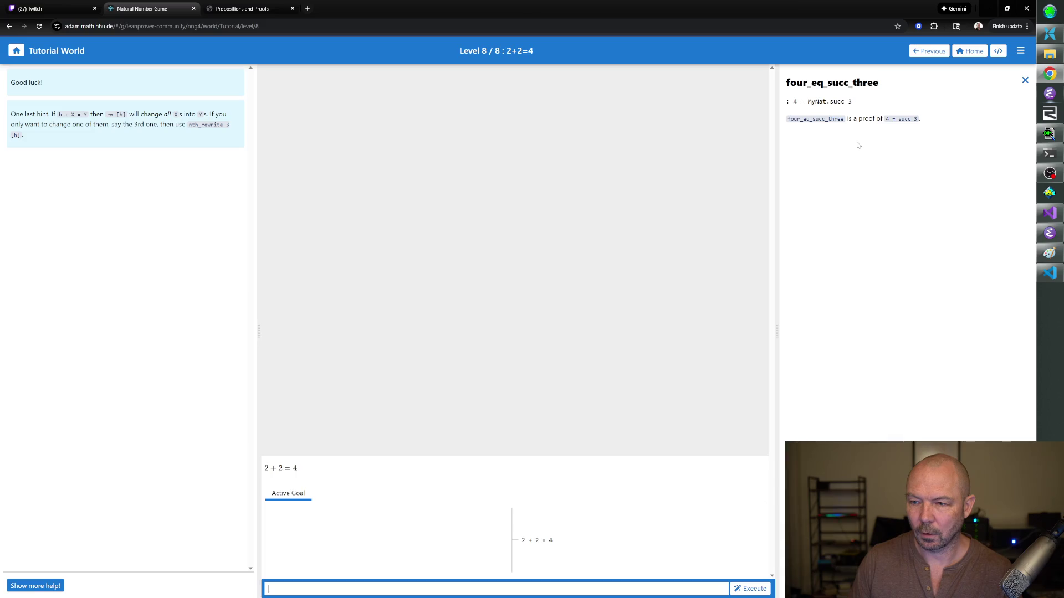
type("rw [f")
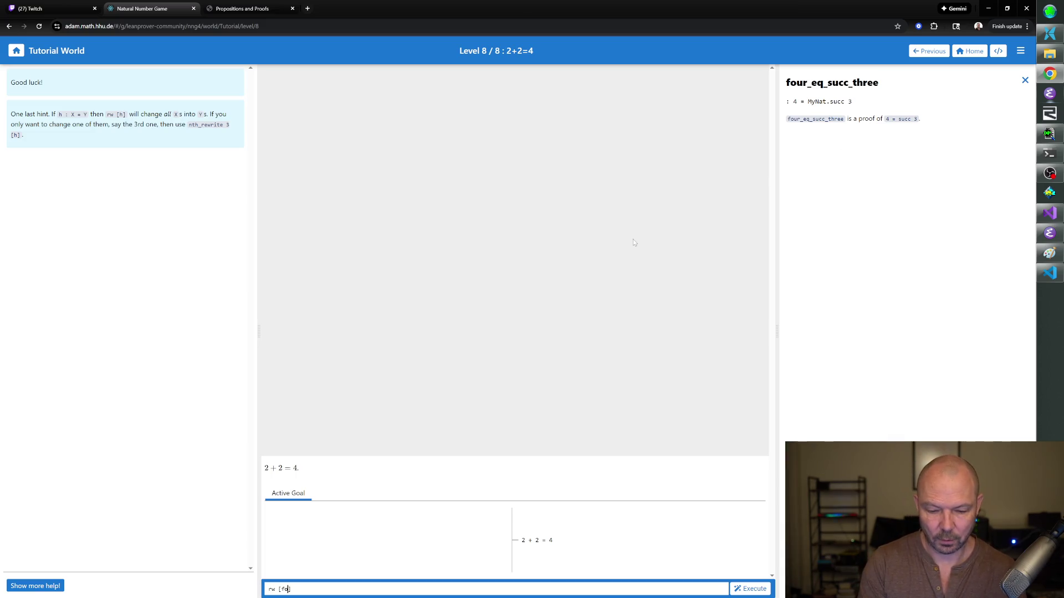
type("our_eq_succ_three]")
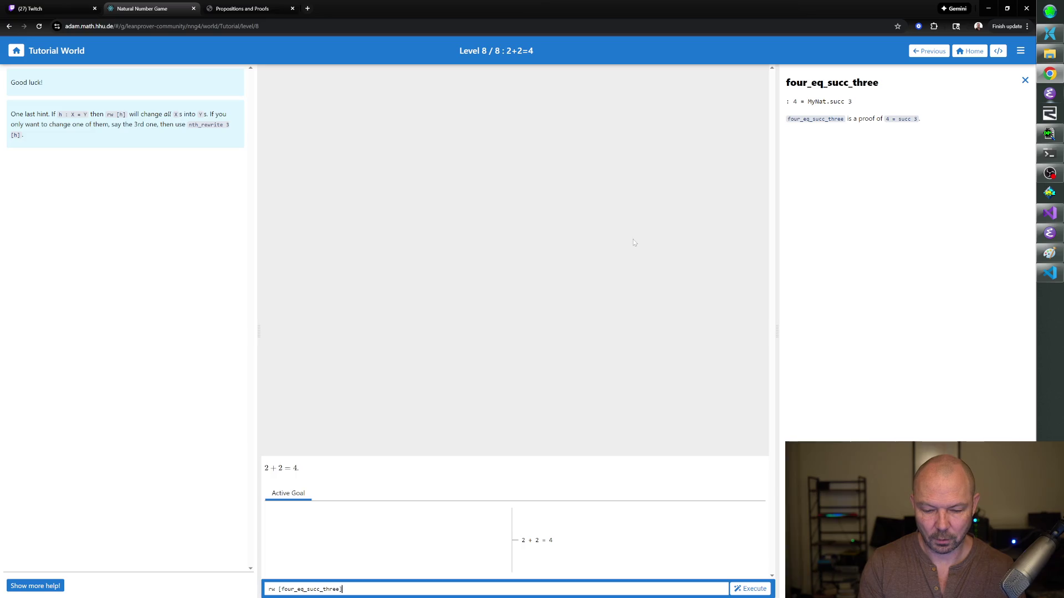
- Rewrite with four_eq_succ_three and three_eq_succ_two so the goal reads 2 + 2 = succ (succ 2)
key("Return")
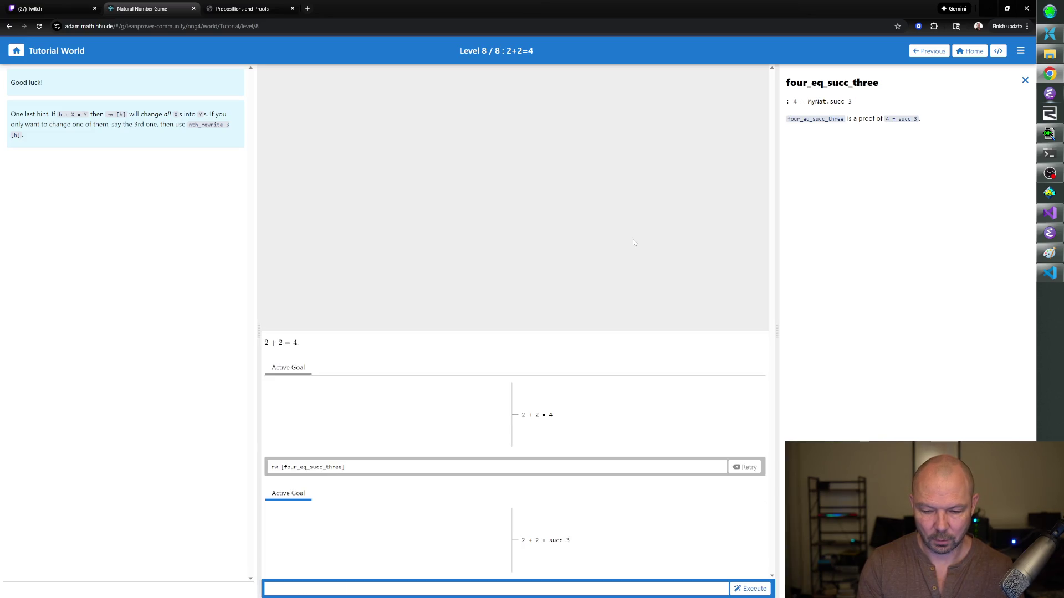
type("rw")
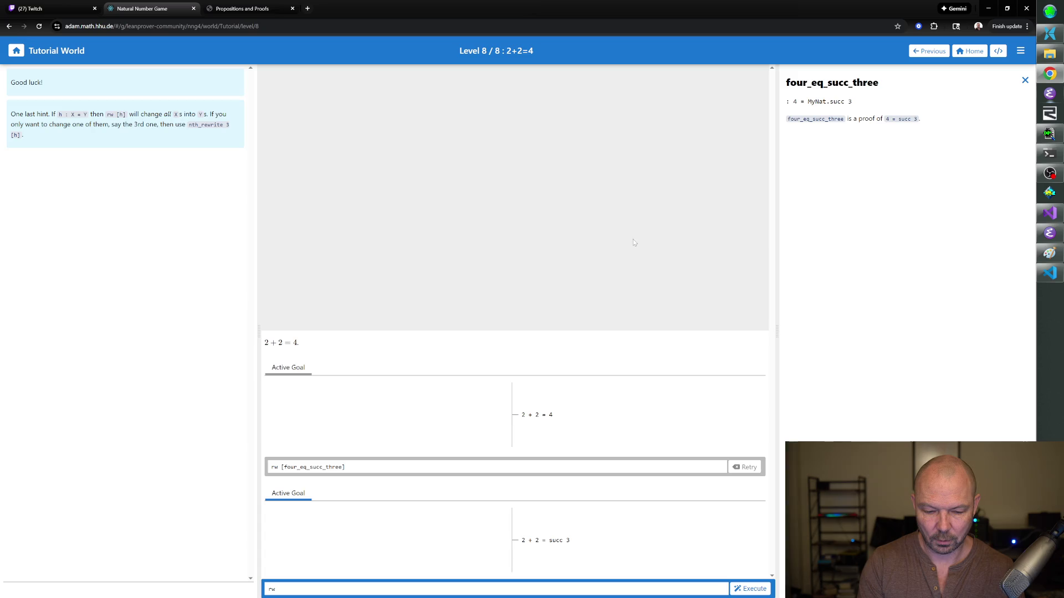
type(" [three_eq_succ_two")
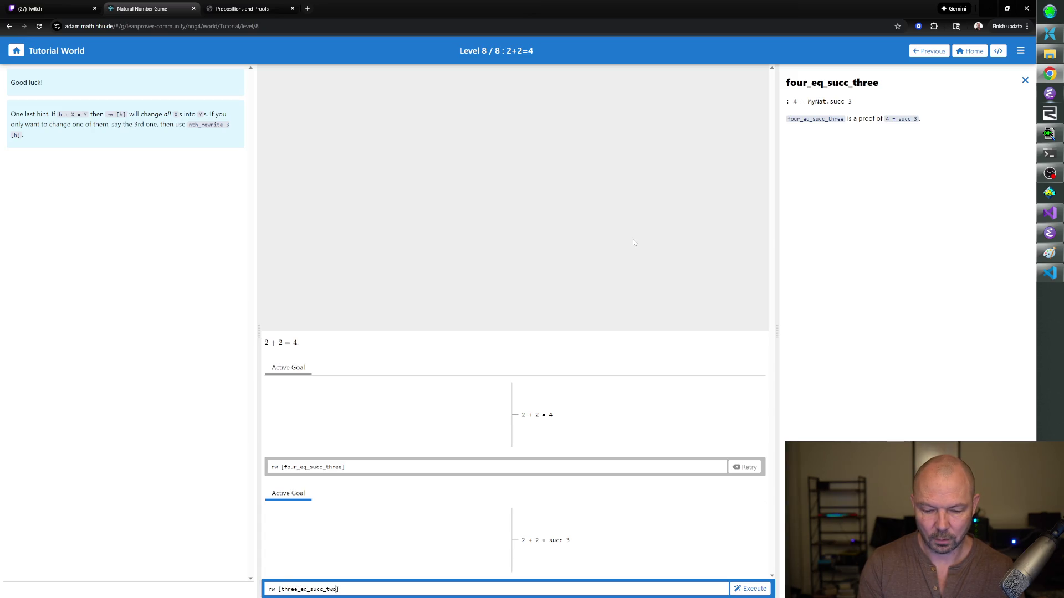
key("Return")
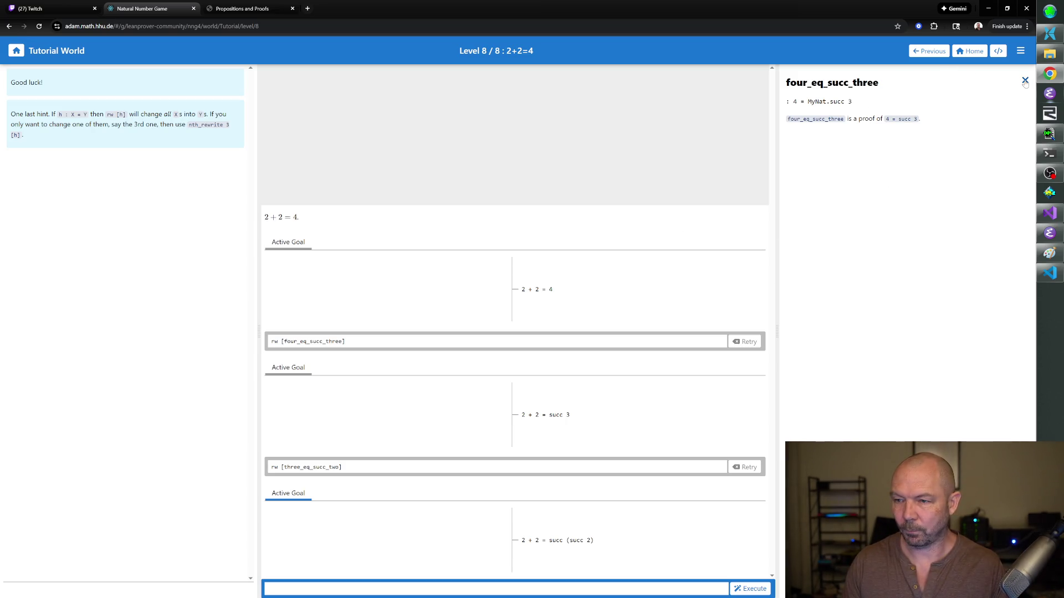
key("Escape")
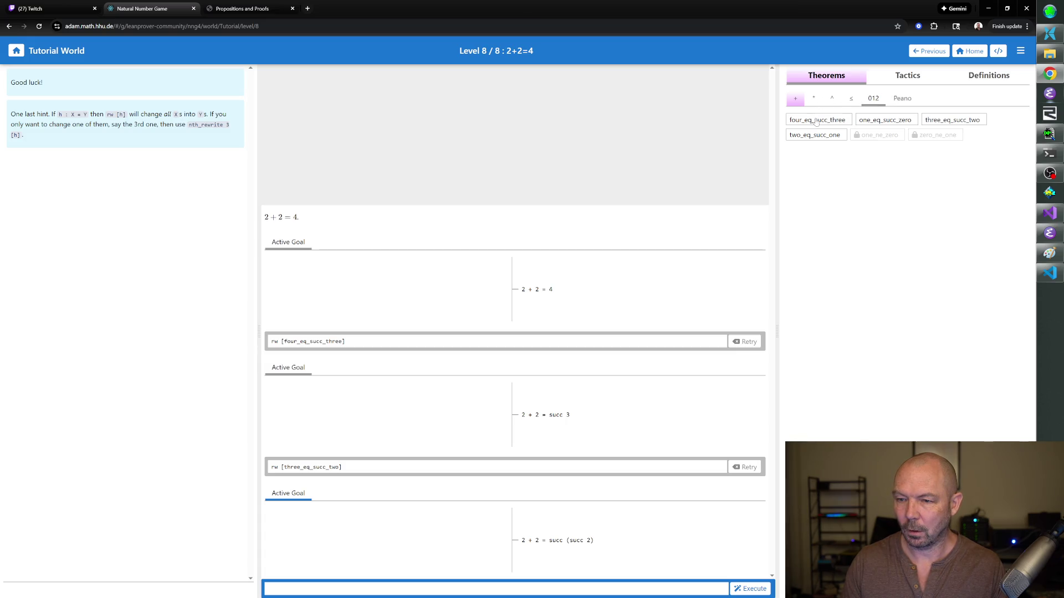
- From the addition theorems, show succ_eq_add_one's statement succ n = n + 1
left_click(901, 98)
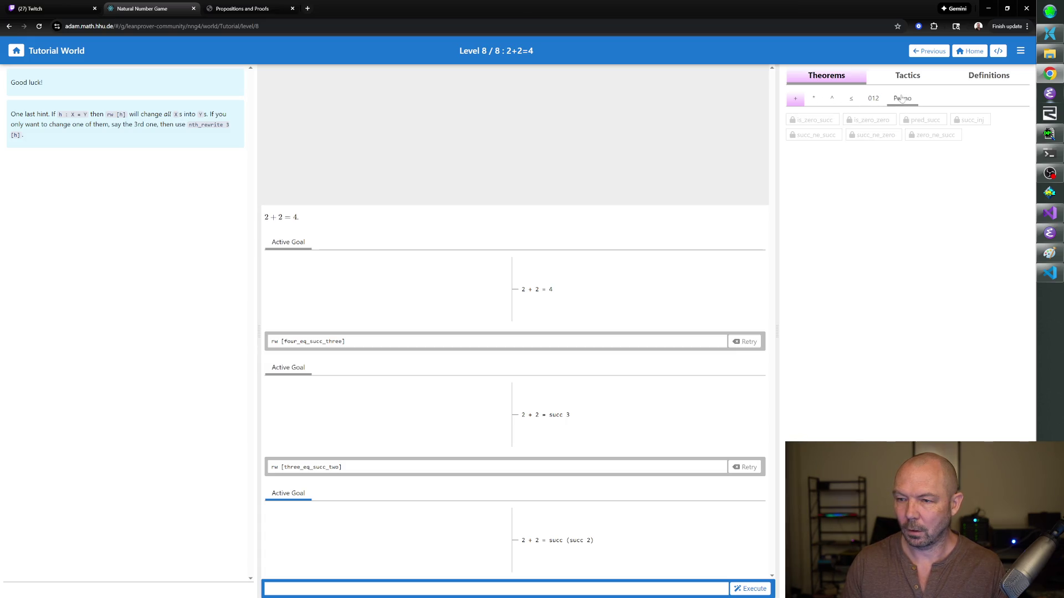
left_click(797, 99)
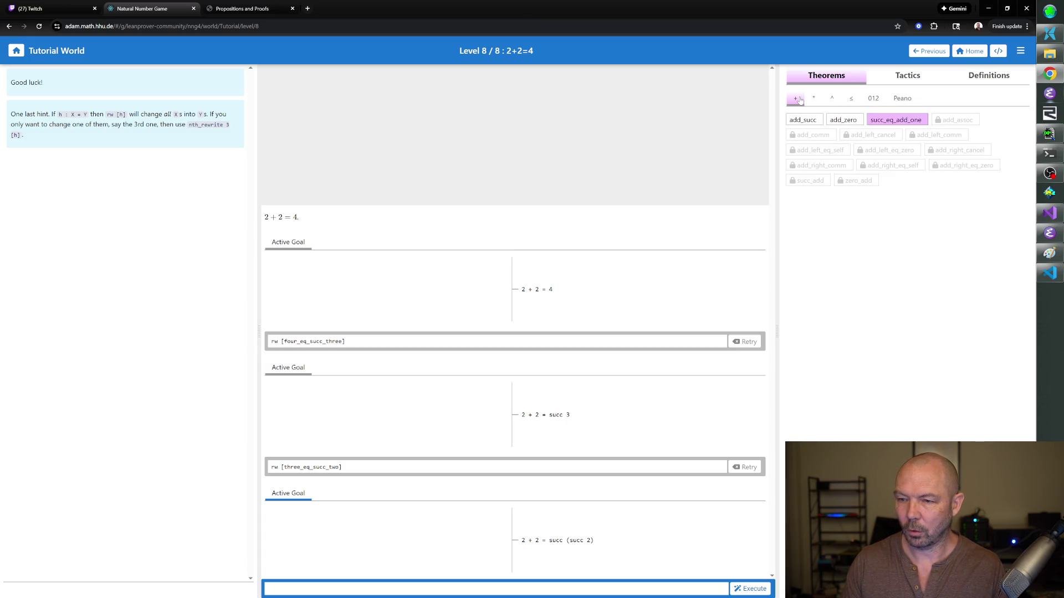
left_click(882, 121)
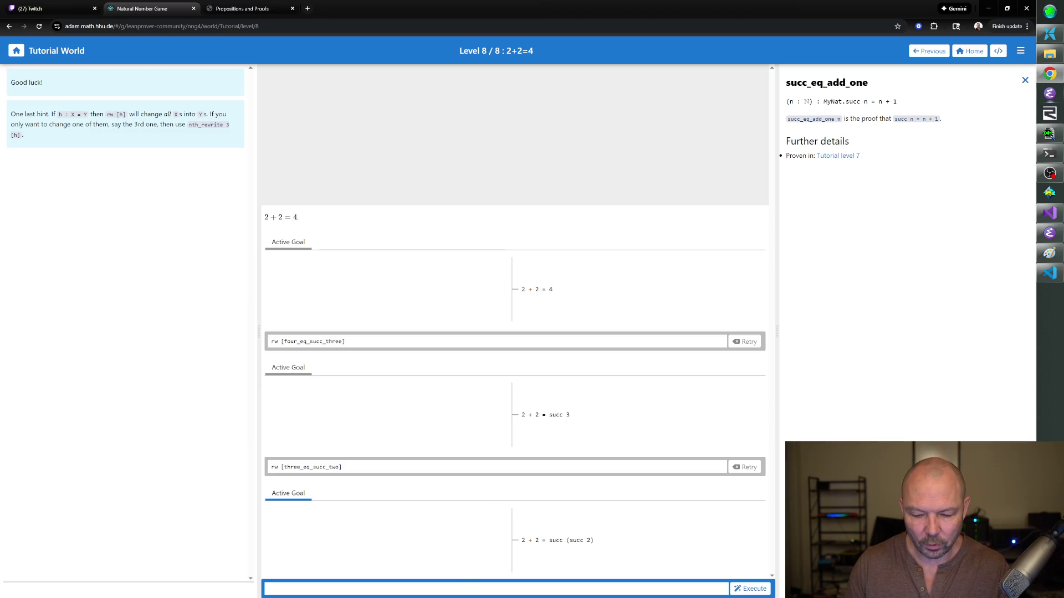
type("rw []")
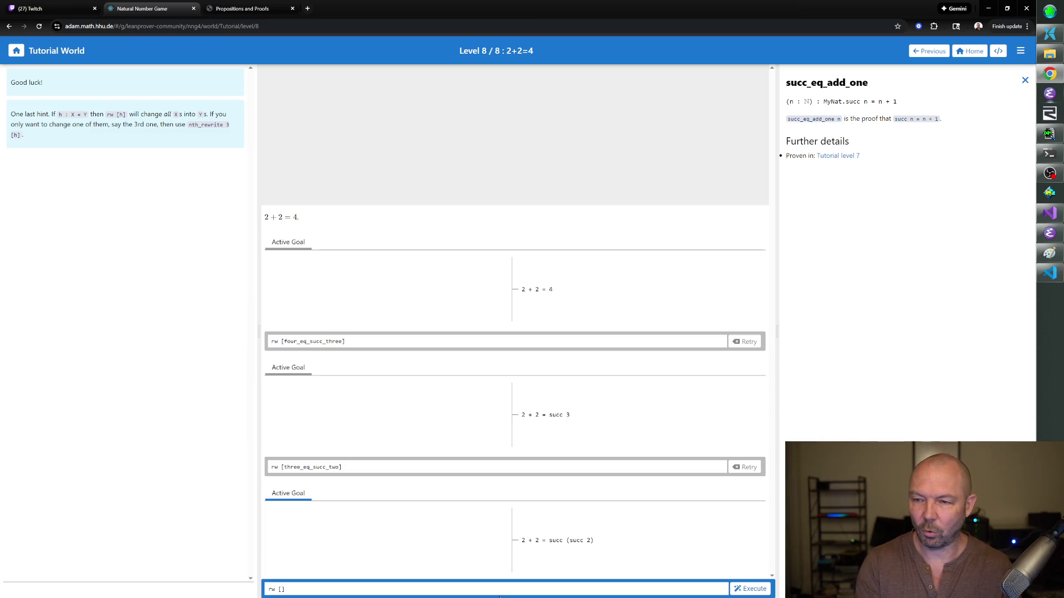
type("succ_eq")
type("_add_one")
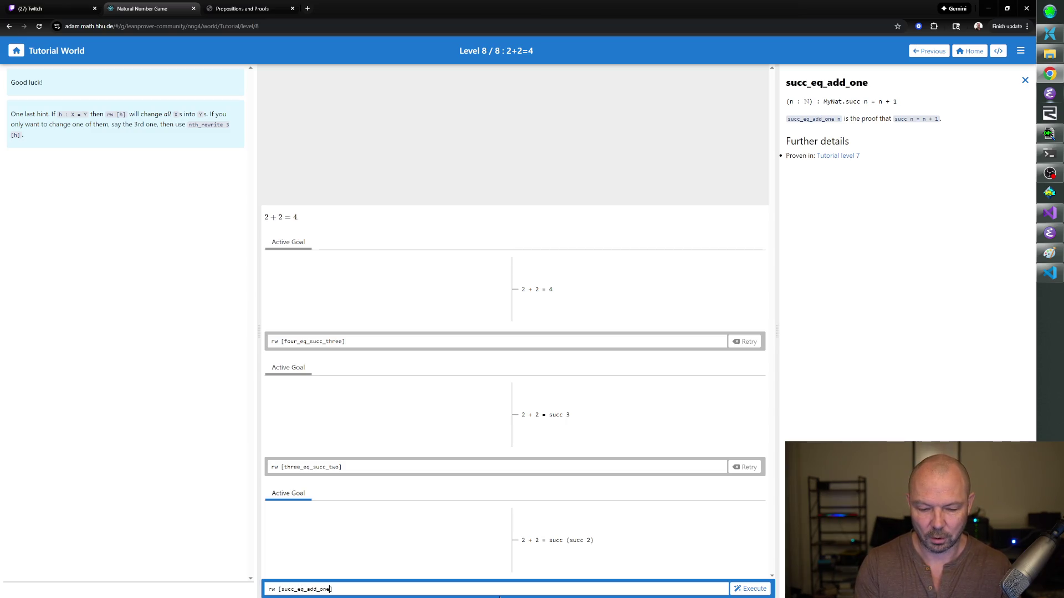
- Run rw [succ_eq_add_one] twice, making the goal 2 + 2 = 2 + 1 + 1
key("Return")
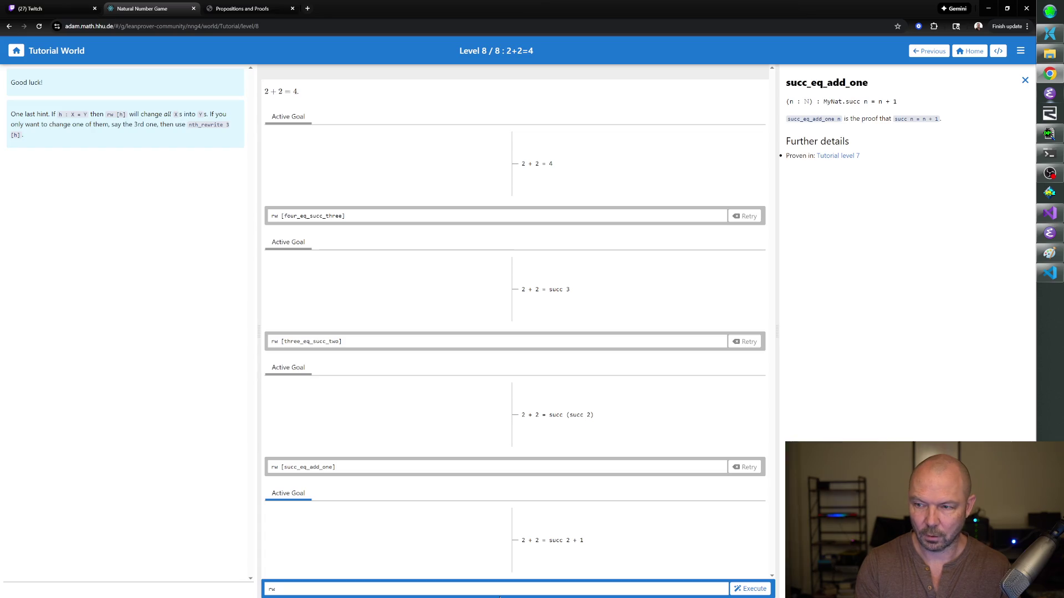
type("[succ_eq_add_one]")
key("Return")
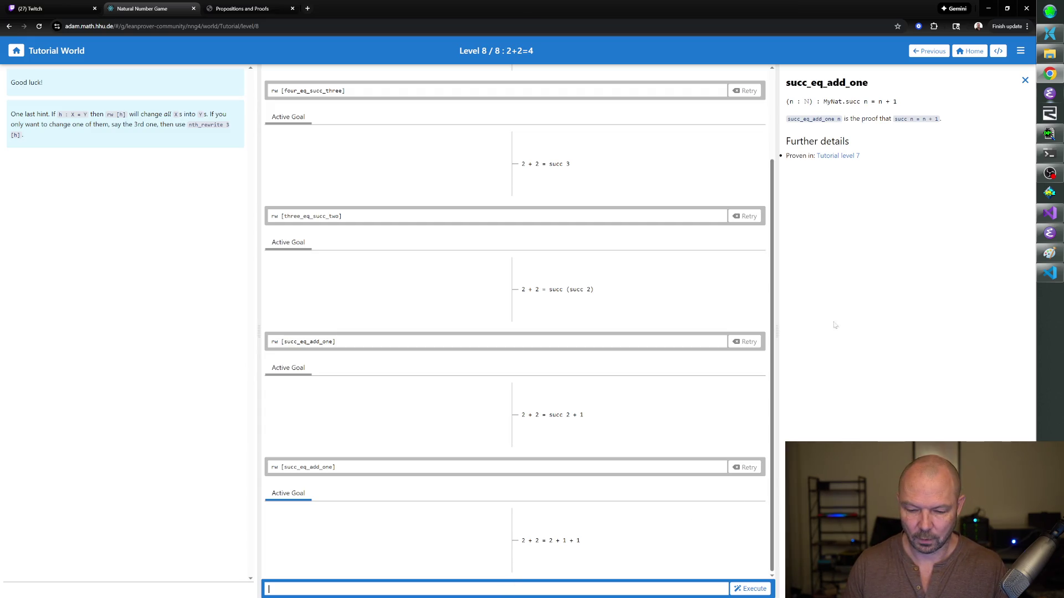
left_click(1025, 80)
left_click(873, 98)
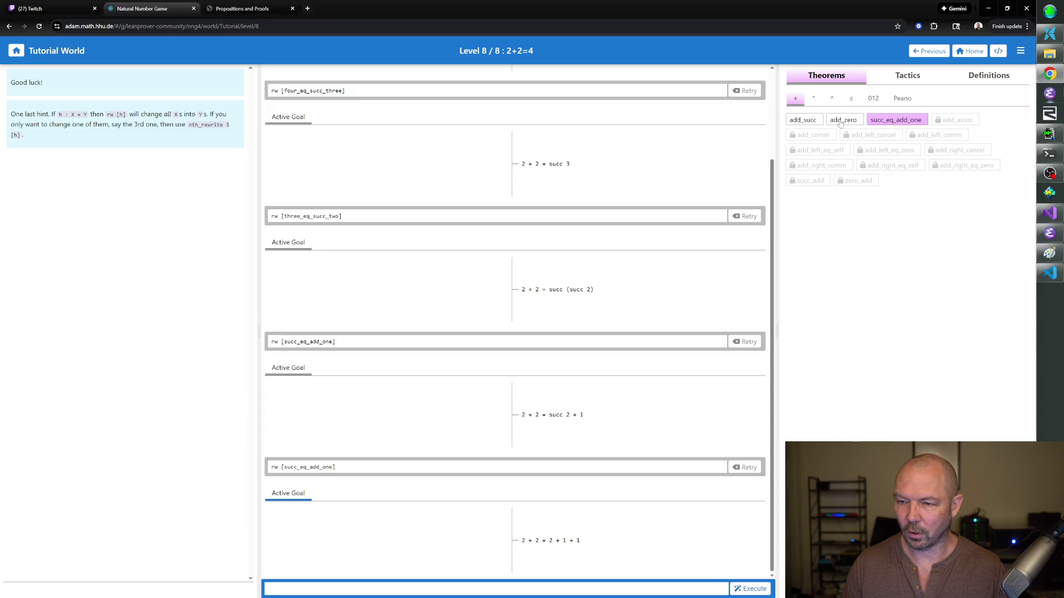
left_click(878, 123)
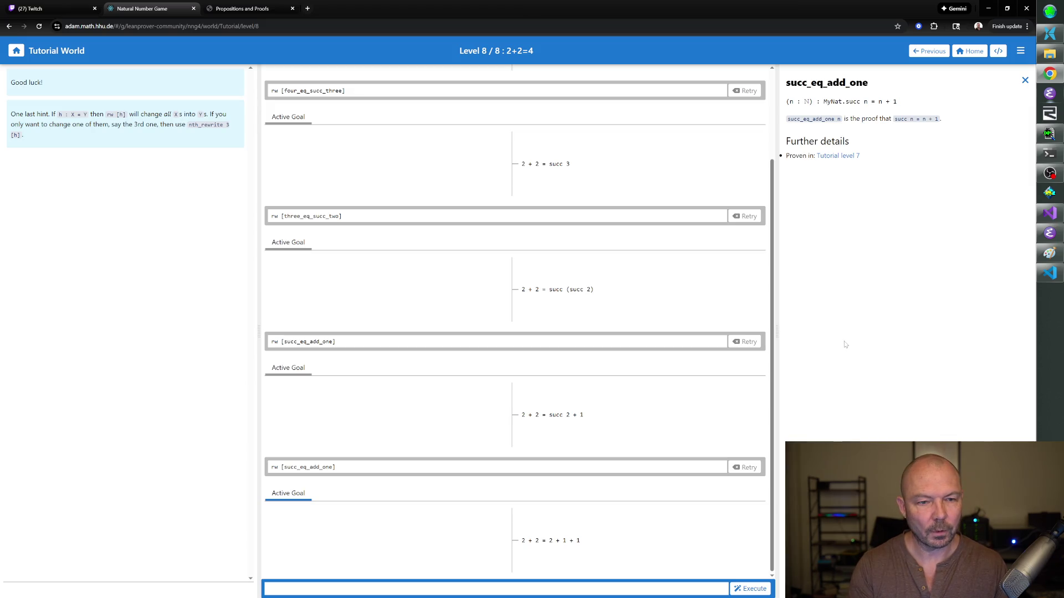
type("nth_rewrite 2")
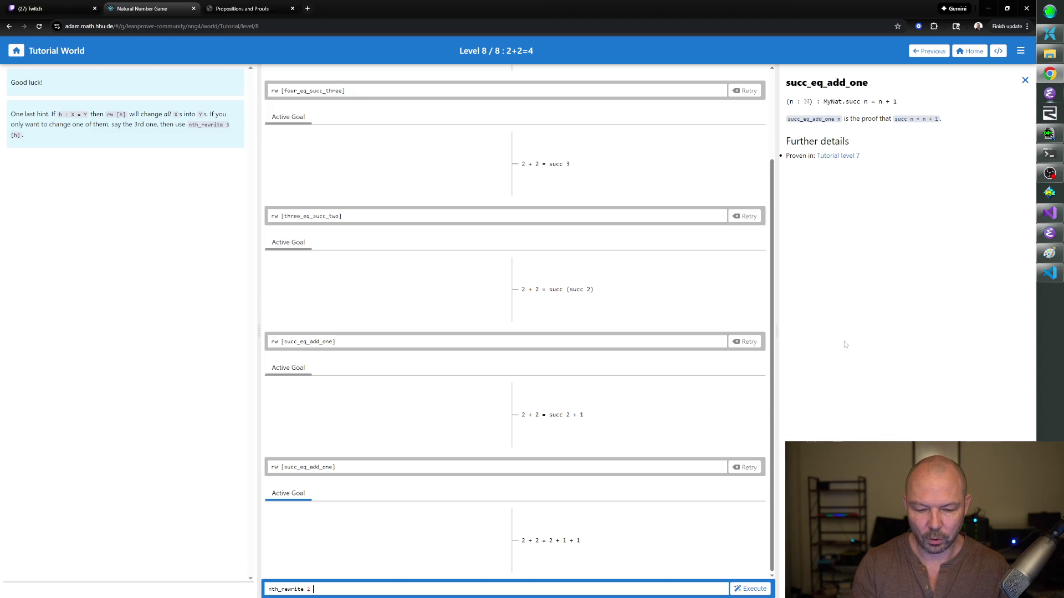
type(" [")
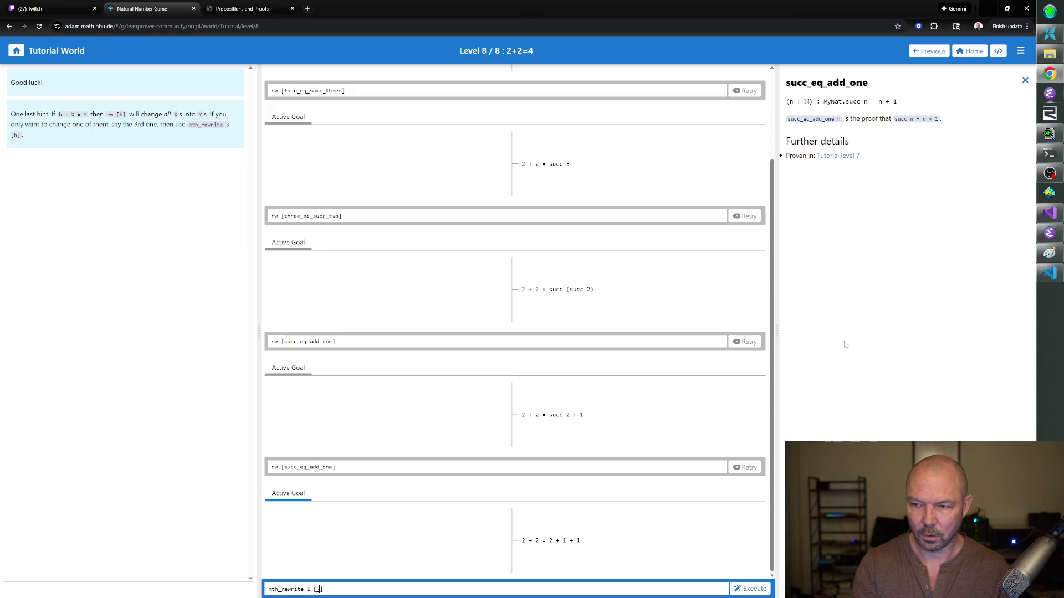
type("\\l ")
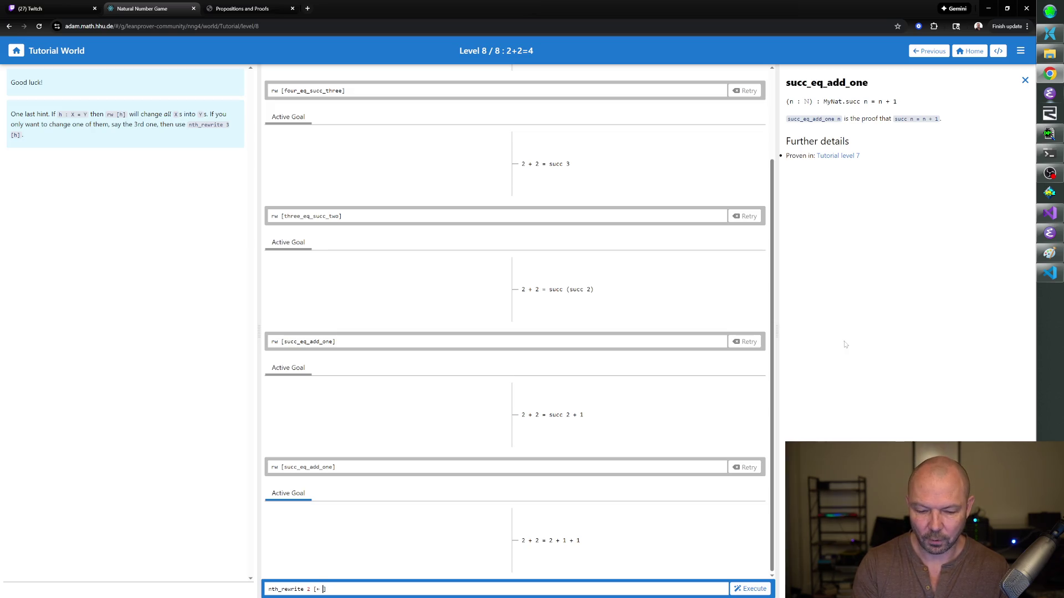
type("succ_eq_add_one")
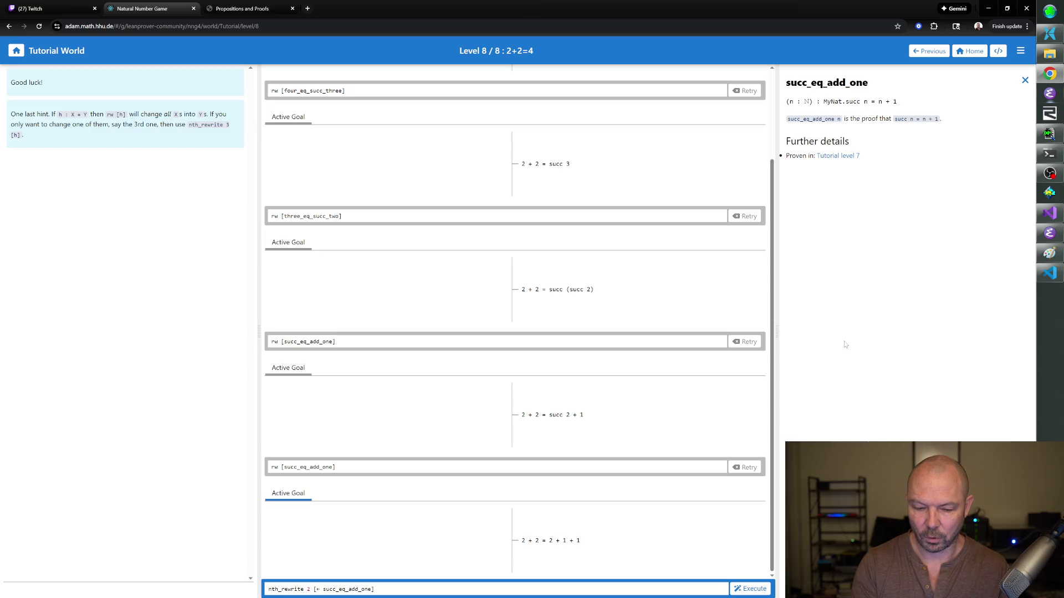
- Run nth_rewrite 2 [← succ_eq_add_one], giving 2 + 2 = succ 2 + 1, and select an earlier rewrite's text
key("Return")
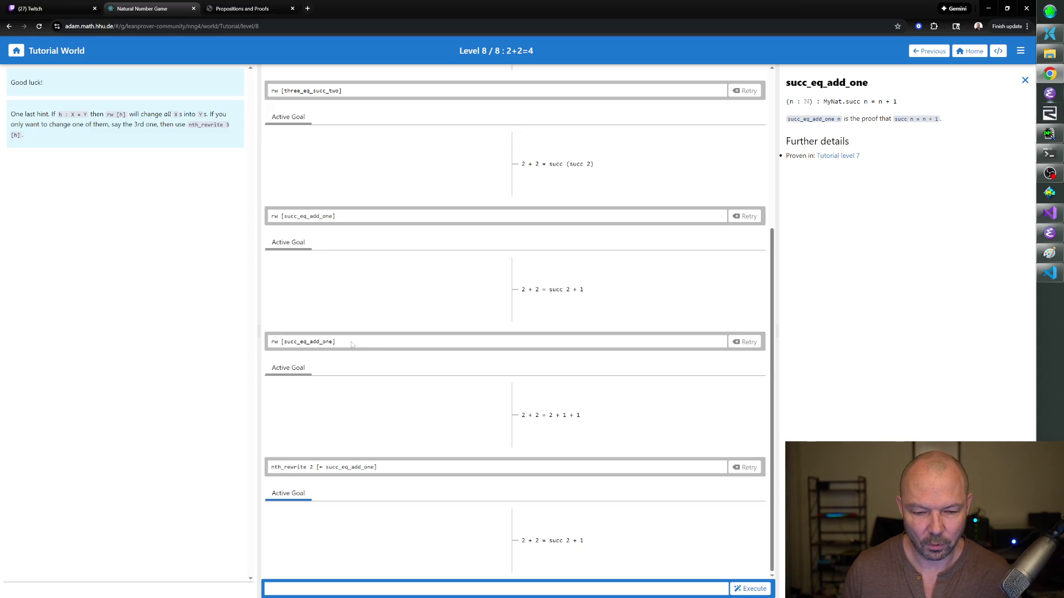
left_click_drag(349, 344, 268, 343)
key("ctrl+c")
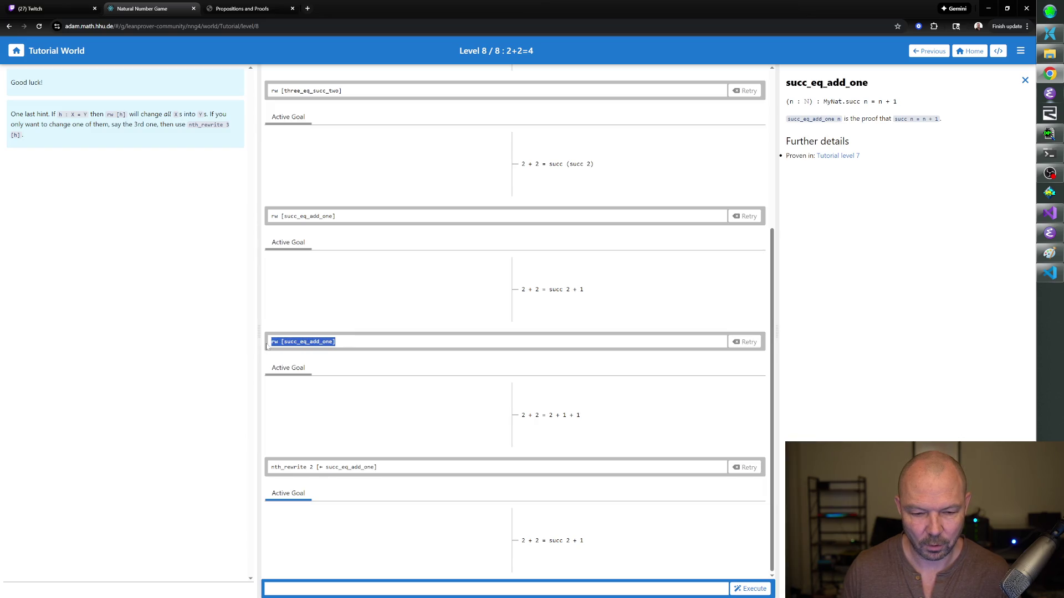
- Paste and run rw [succ_eq_add_one], returning the goal to 2 + 2 = 2 + 1 + 1
left_click(334, 588)
key("ctrl+v")
key("Return")
type("nth_rewrite")
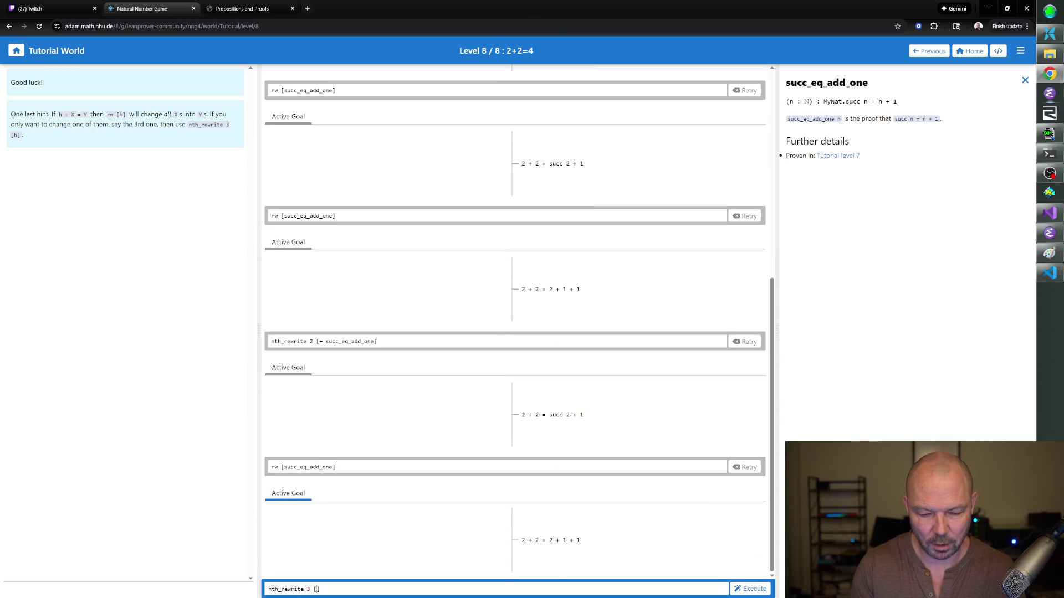
type("cc_")
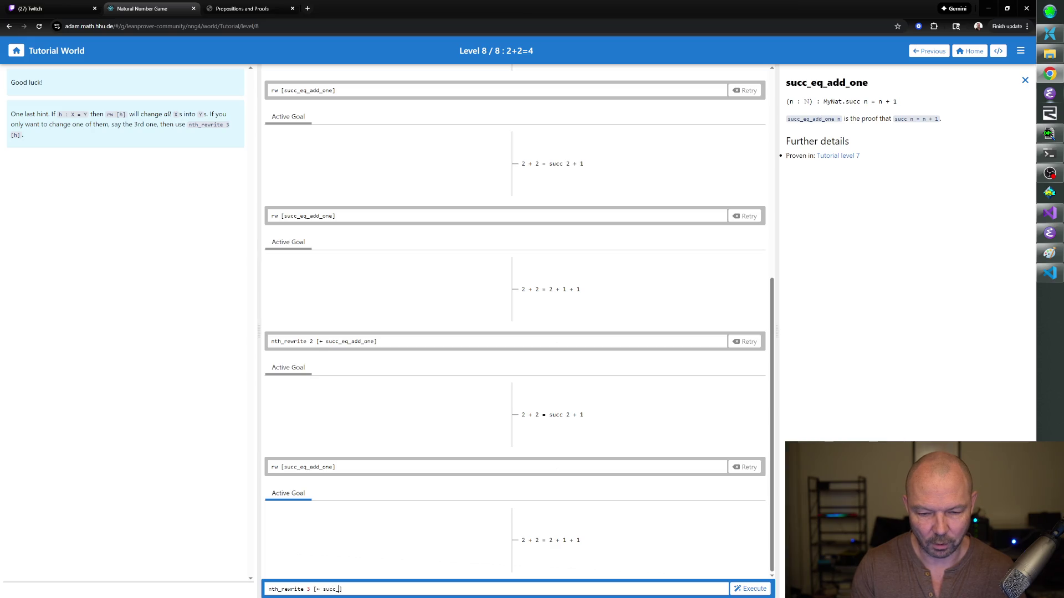
type("]")
- Attempt nth_rewrite 3 [← succ_eq_add_one], which fails, and select the failed command
key("Return")
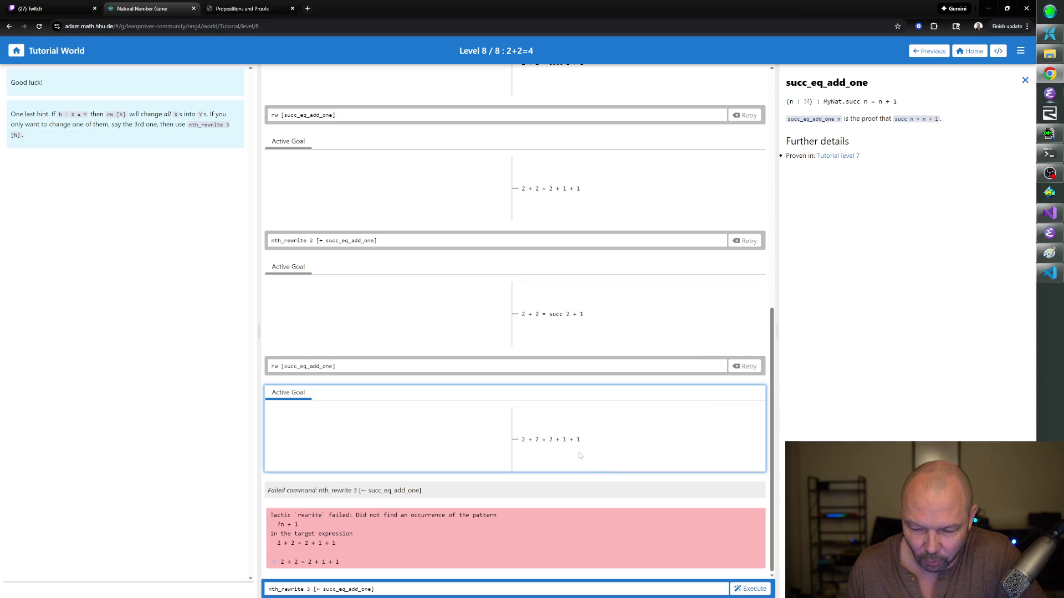
left_click_drag(378, 589, 237, 590)
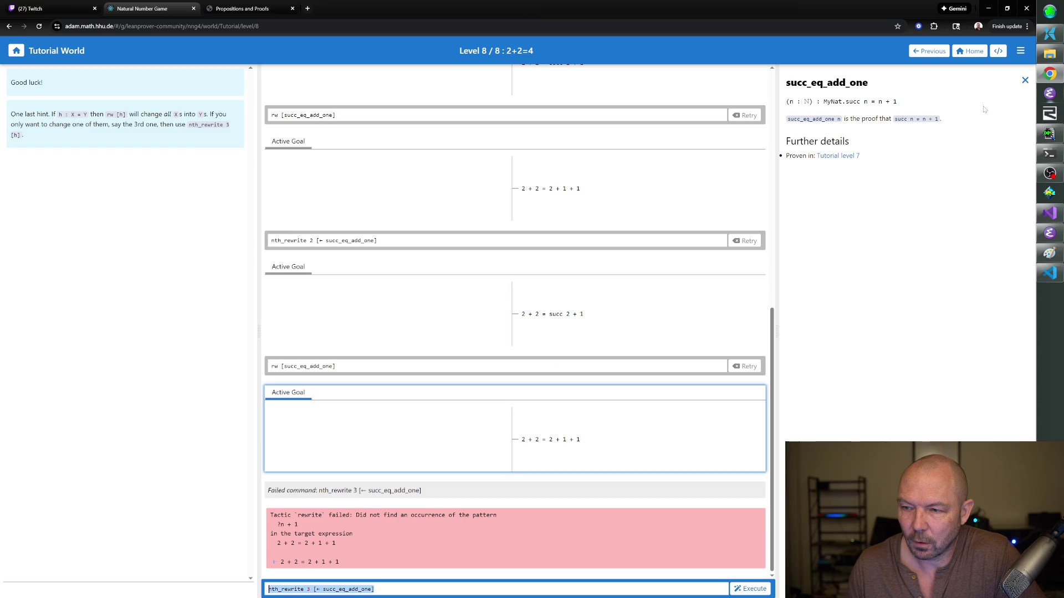
- Reshow succ_eq_add_one's documentation and delete the failed nth_rewrite 3 command from the input
left_click(1024, 80)
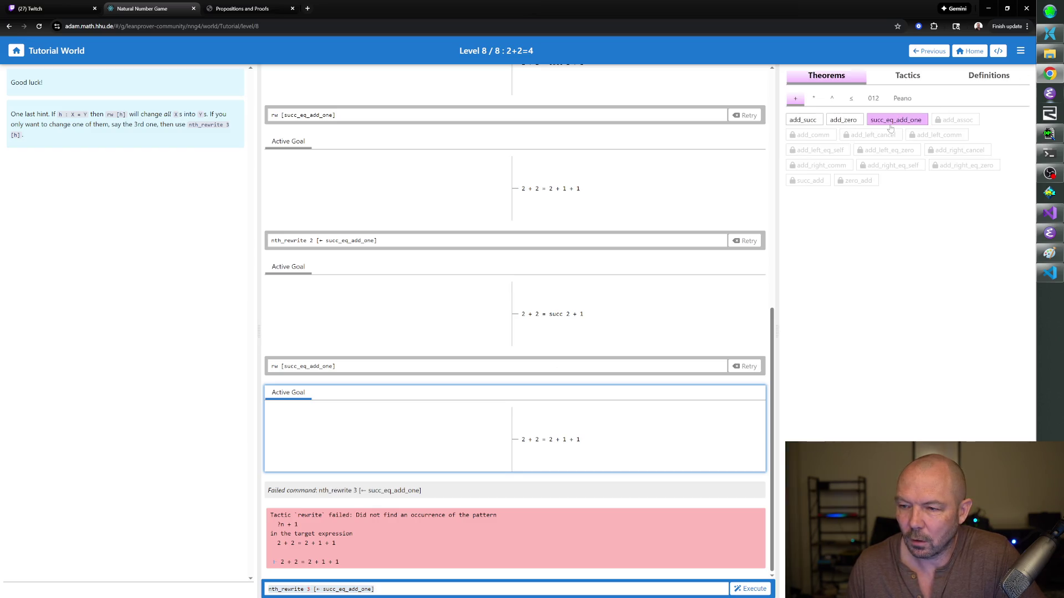
left_click(889, 125)
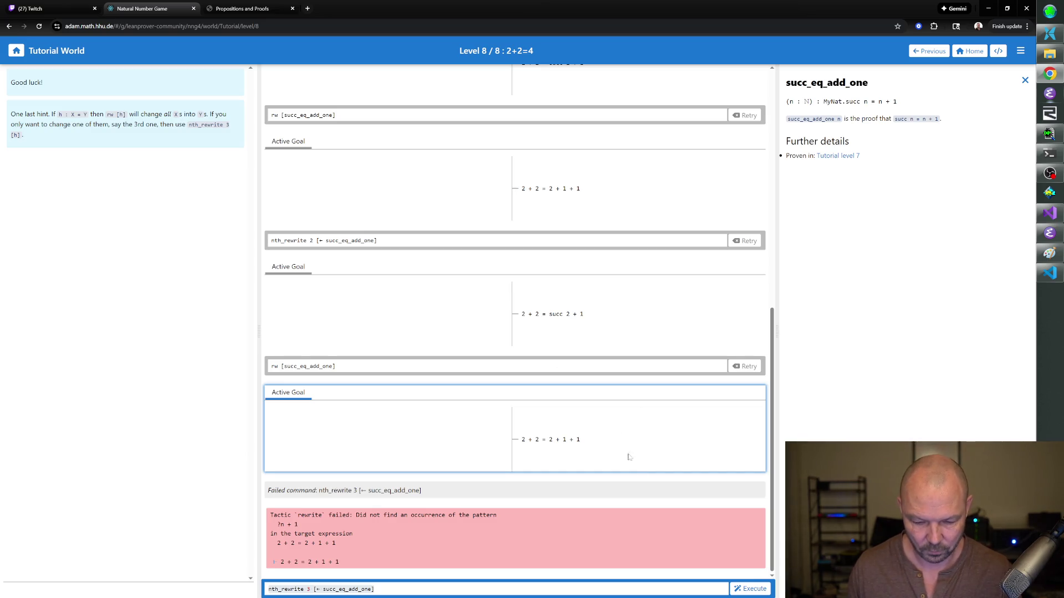
left_click(375, 590)
key("ctrl+a")
key("BackSpace")
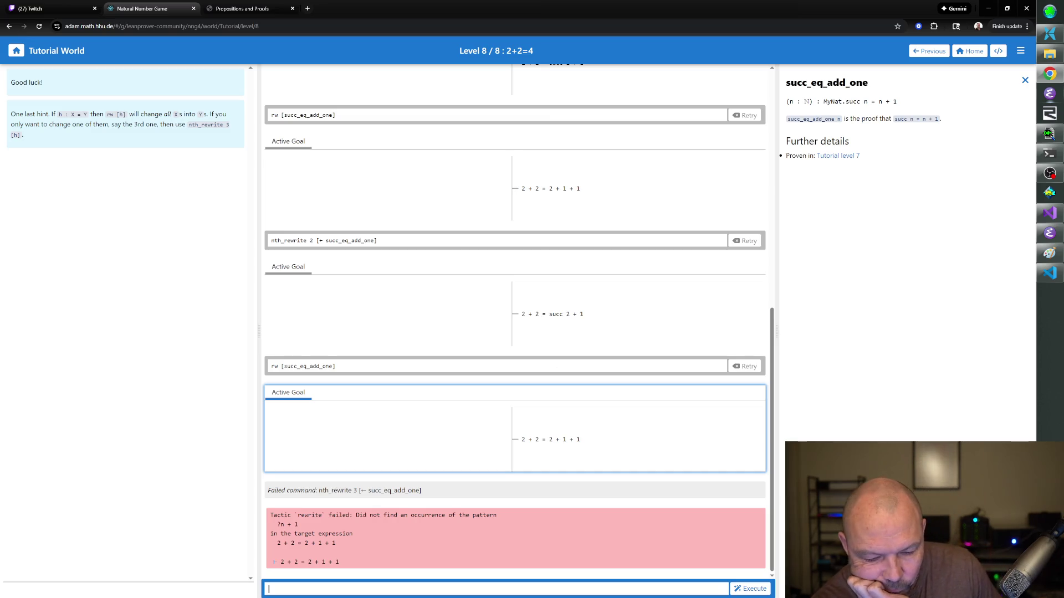
type("nth_rewrite 1 [")
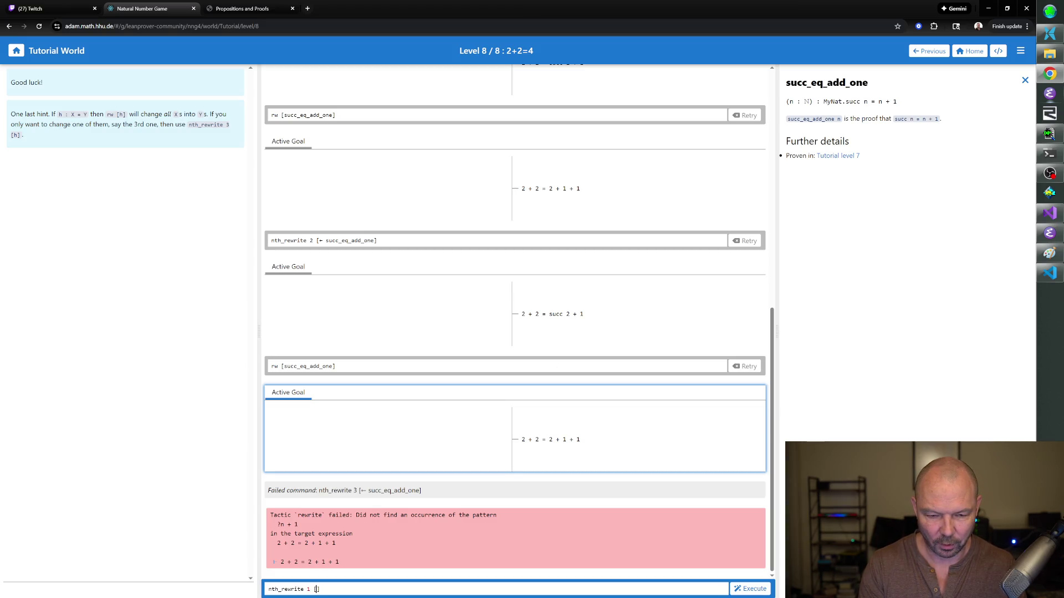
type("ucc_eq_add_on")
type("e]")
- Fix nth_rewrite 1 into a backwards succ_eq_add_one rewrite, giving 2 + 2 = succ (2 + 1); undo is rejected
key("Return")
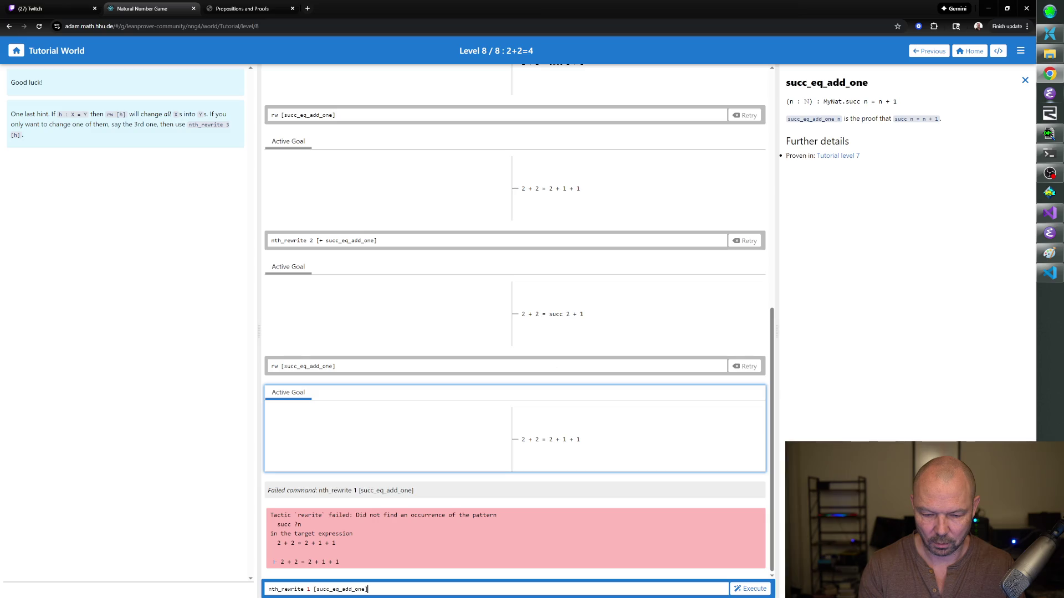
key("Return")
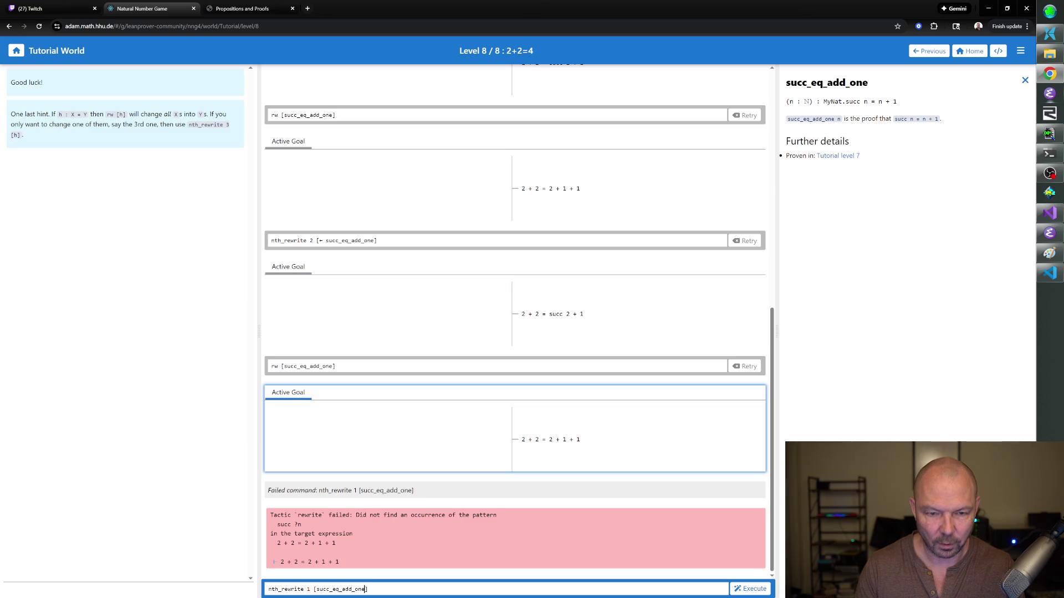
key("Left")
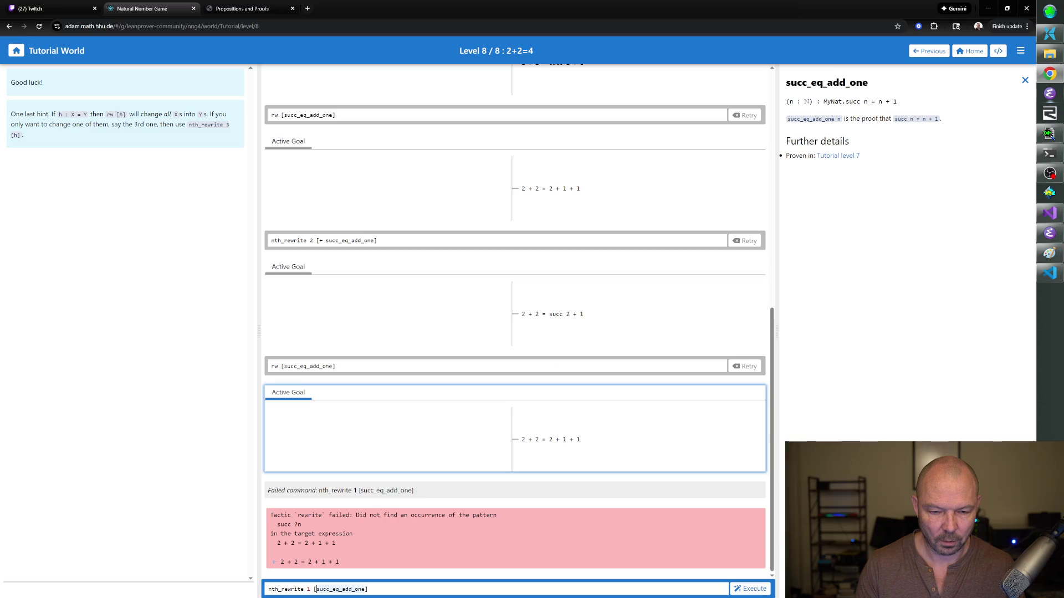
type("\\l")
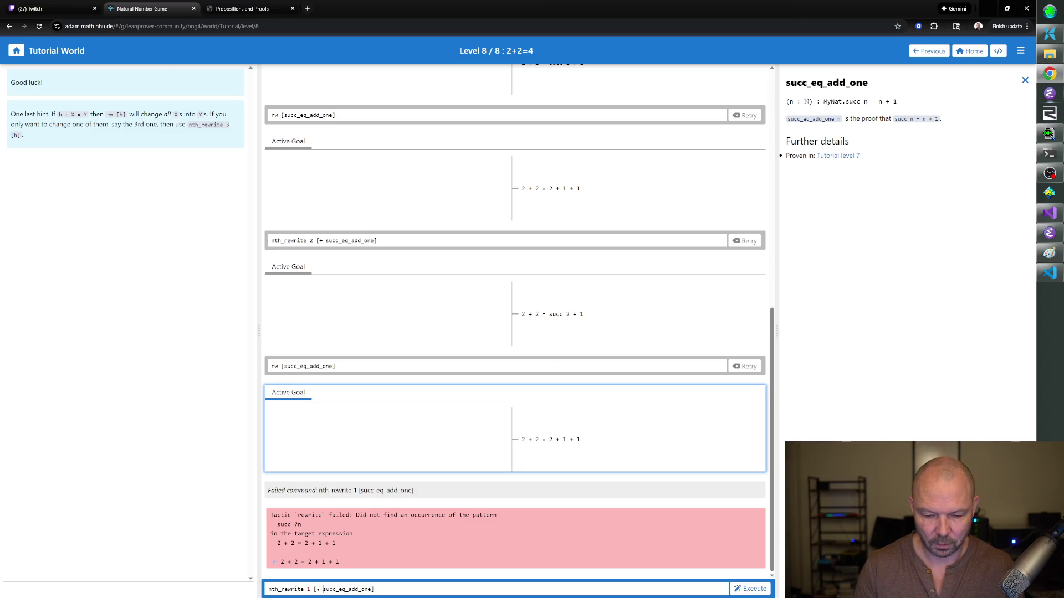
key("BackSpace")
key("BackSpace")
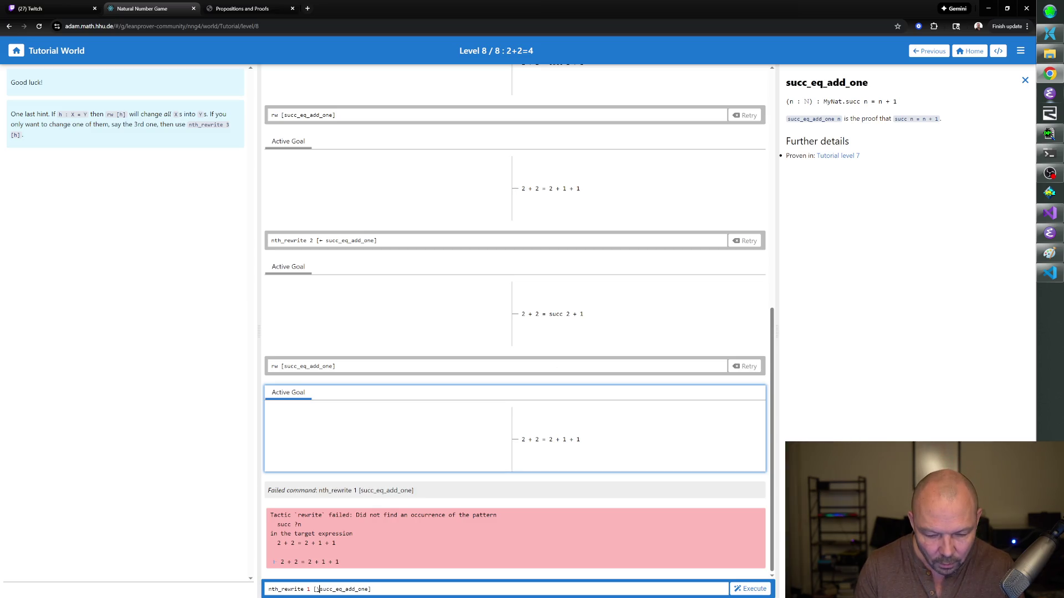
type("\\")
key("Return")
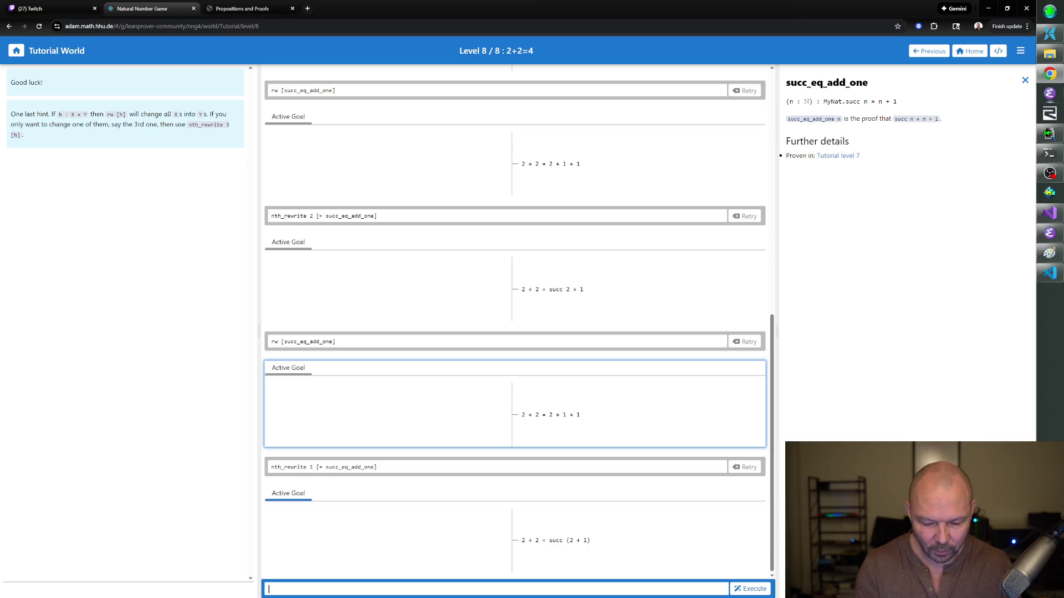
type("undo")
key("Return")
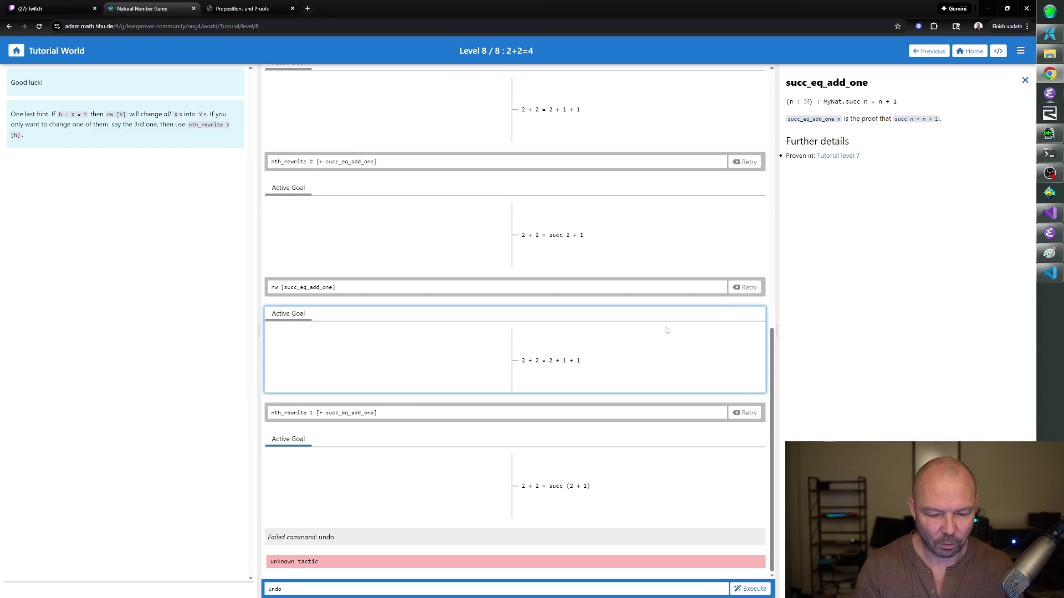
type("rewrite ")
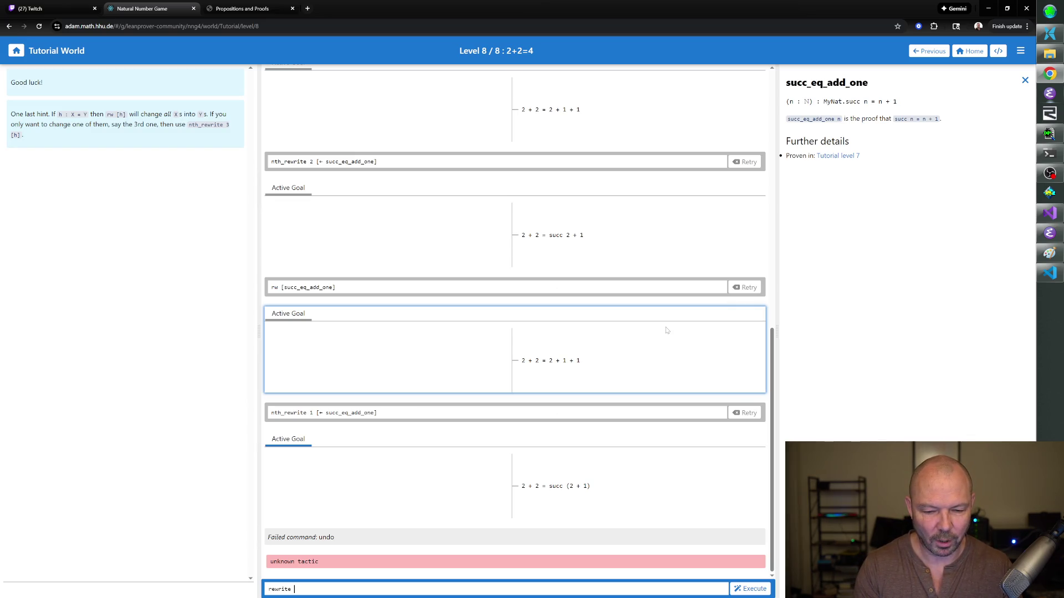
type("succ_eq_add_one")
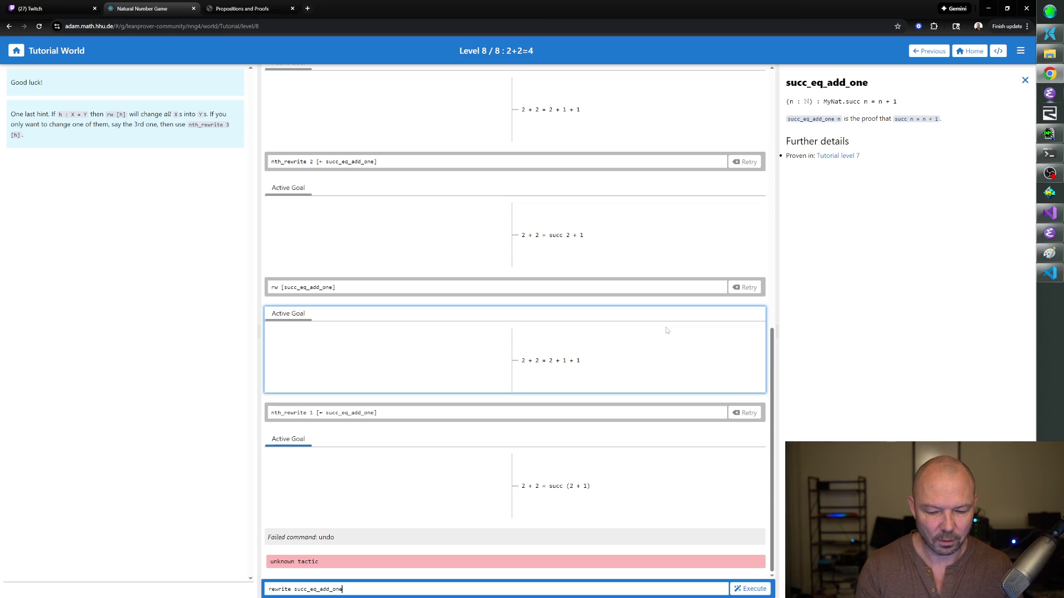
- After a bracketless attempt fails, run rw [succ_eq_add_one] to restore 2 + 2 = 2 + 1 + 1
key("Return")
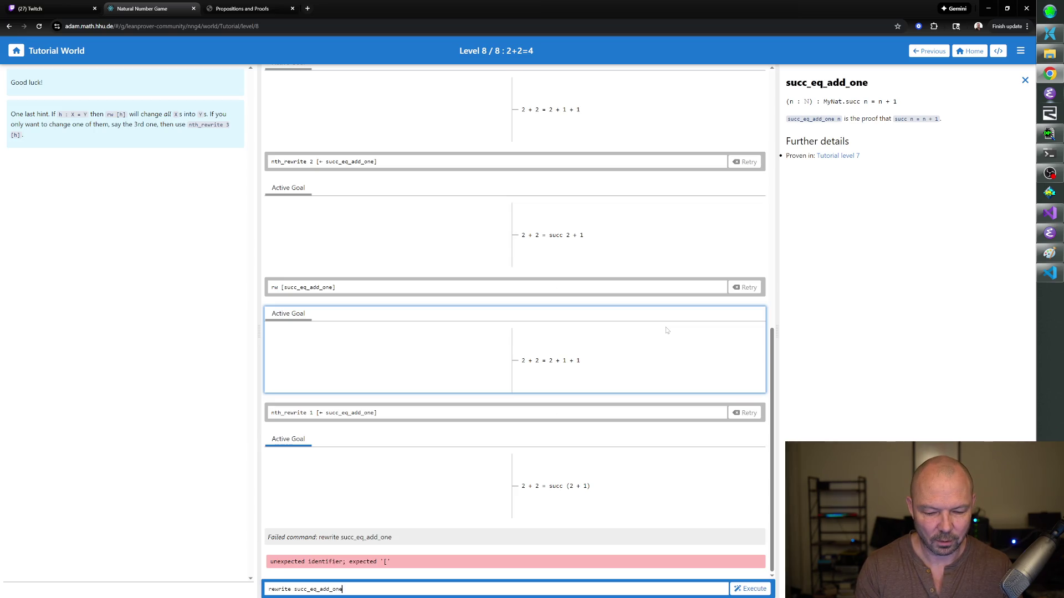
key("ctrl+a")
type("rw ")
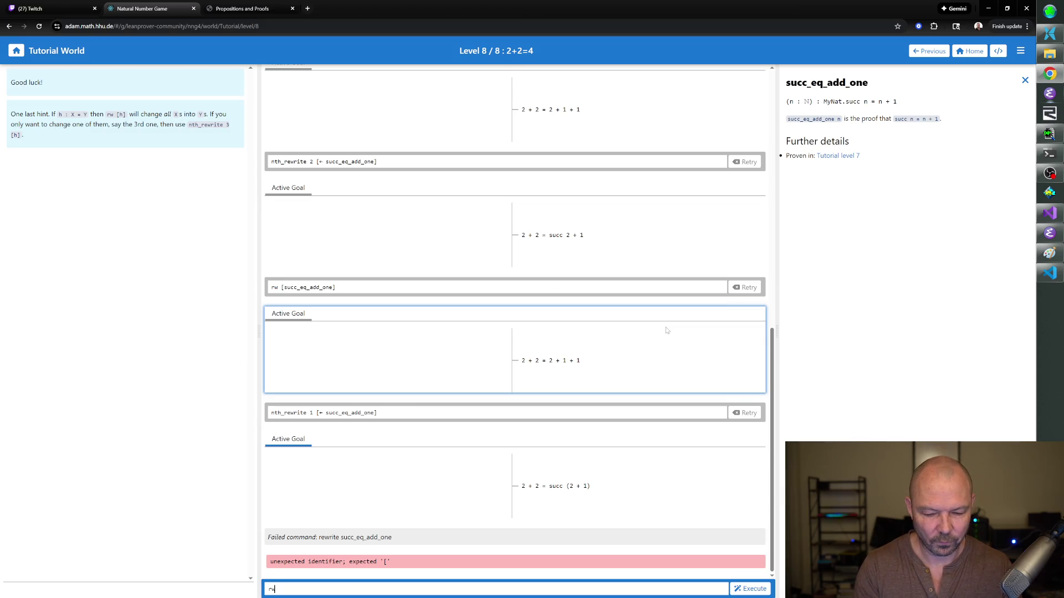
type("[succ_eq_add_o")
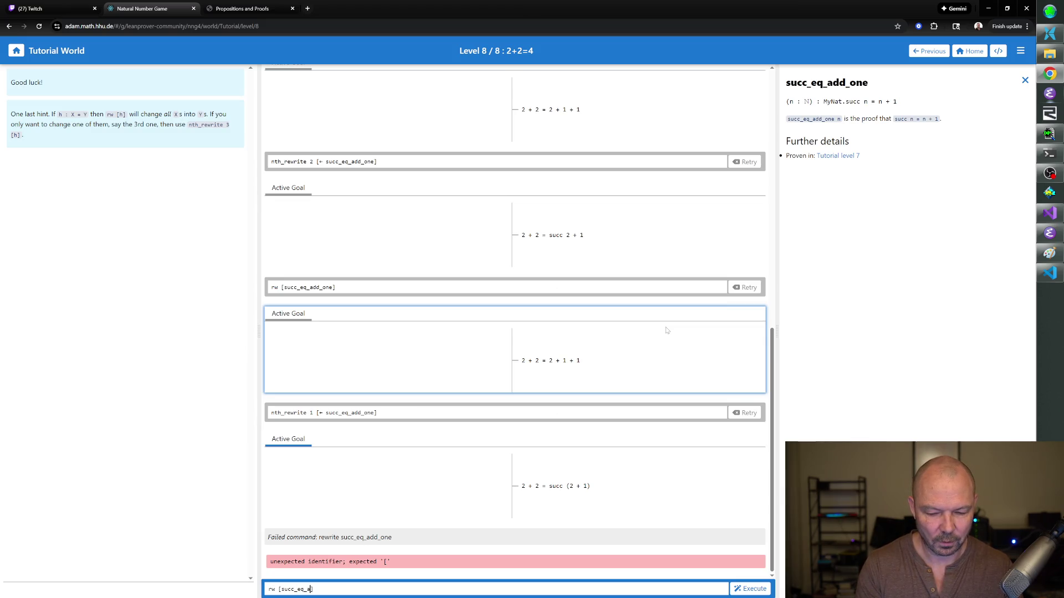
type("ne")
key("Return")
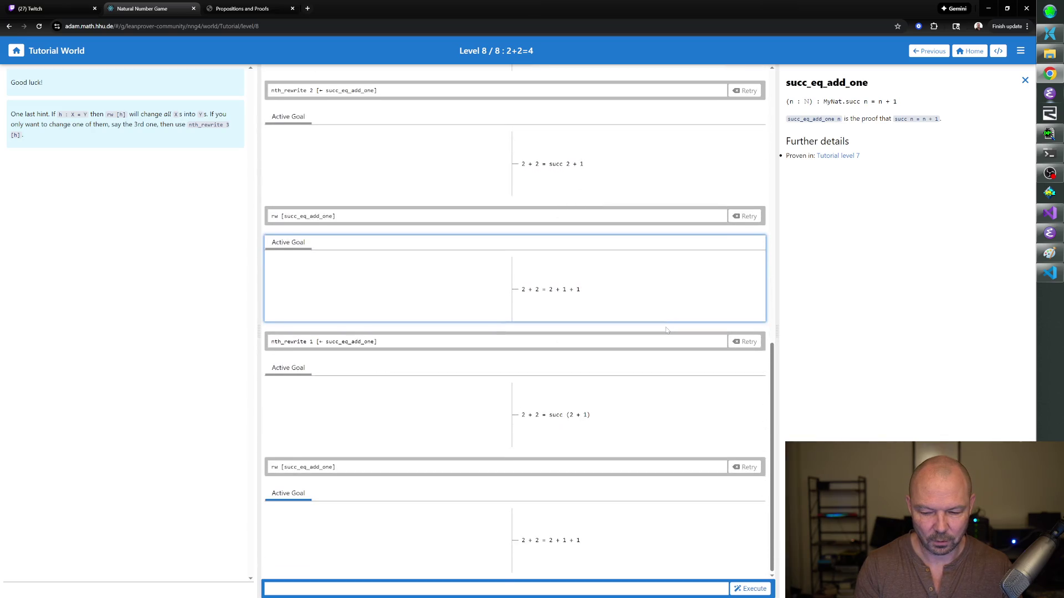
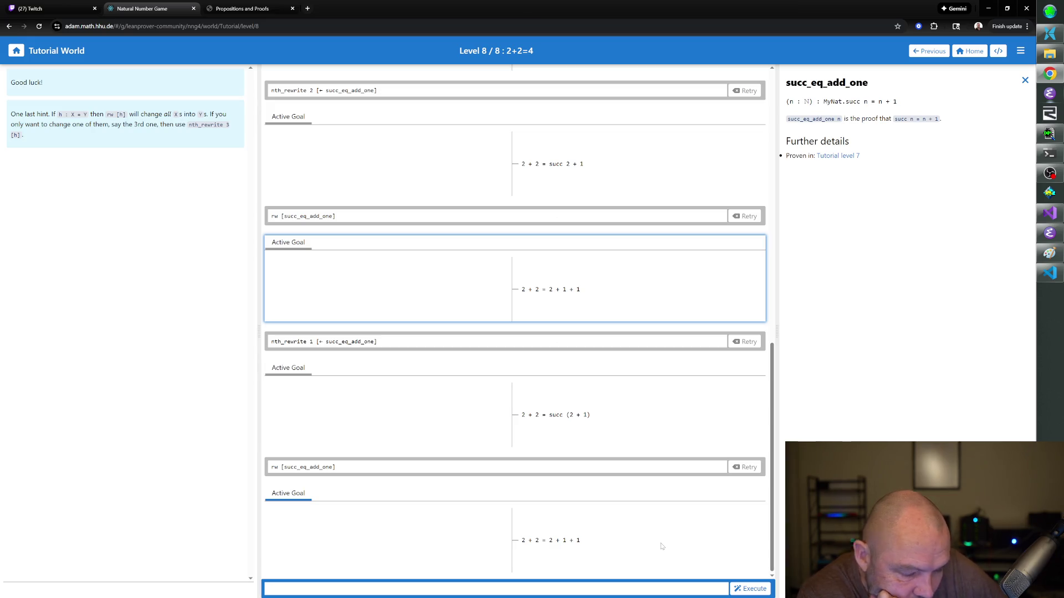
- Switch from typewriter mode to the full editable proof script view
left_click(997, 52)
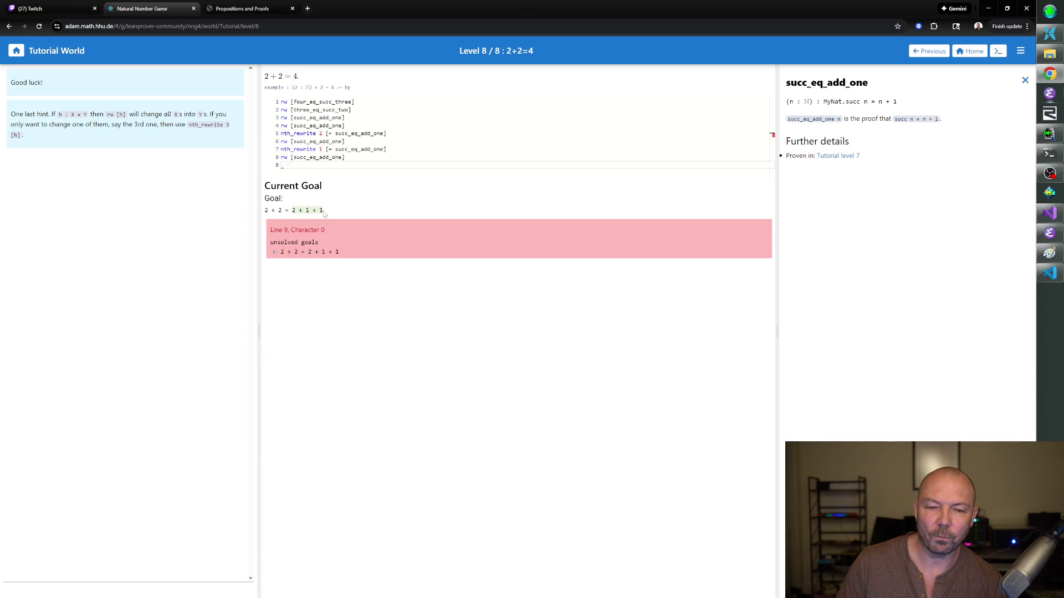
left_click(1025, 80)
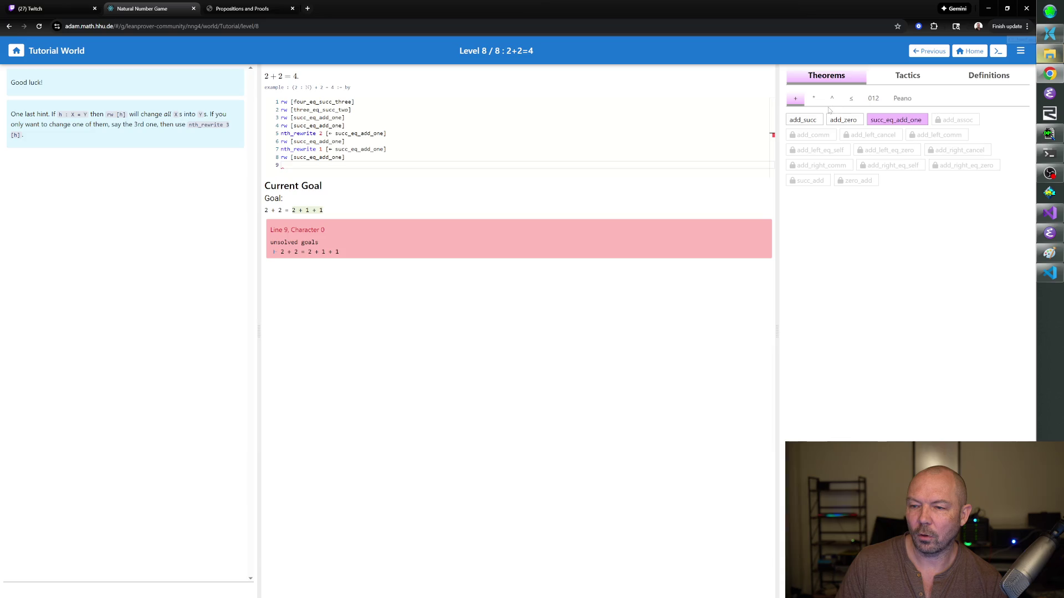
left_click(873, 98)
left_click(818, 137)
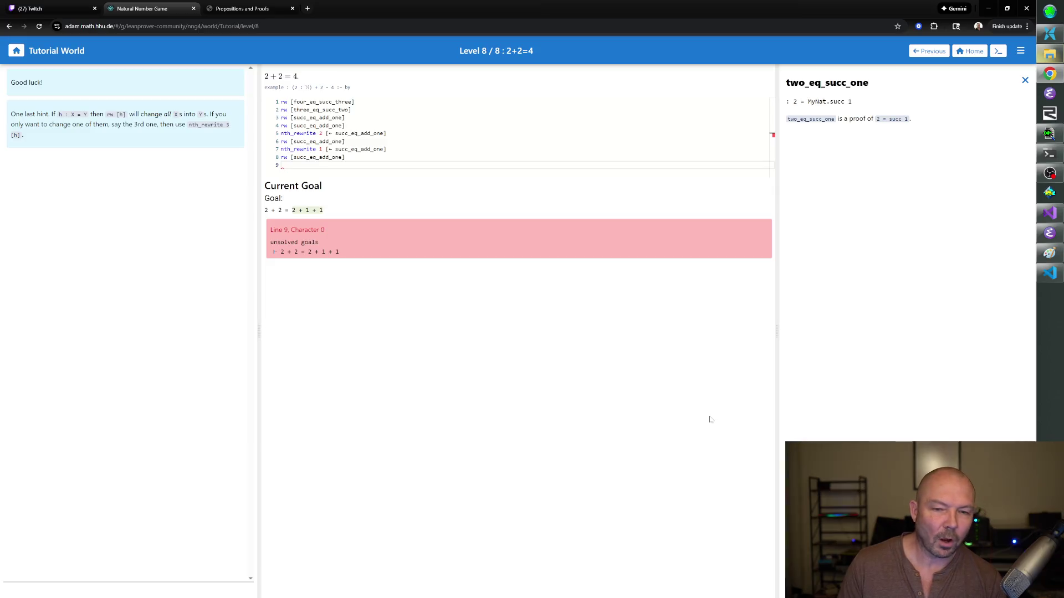
left_click_drag(291, 210, 322, 210)
left_click(386, 206)
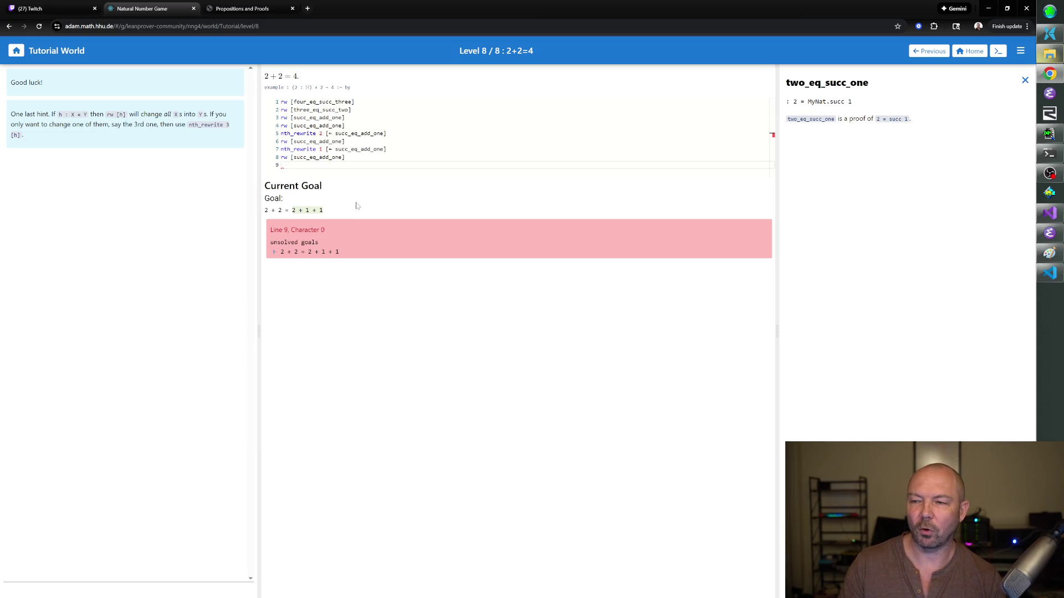
left_click(281, 164)
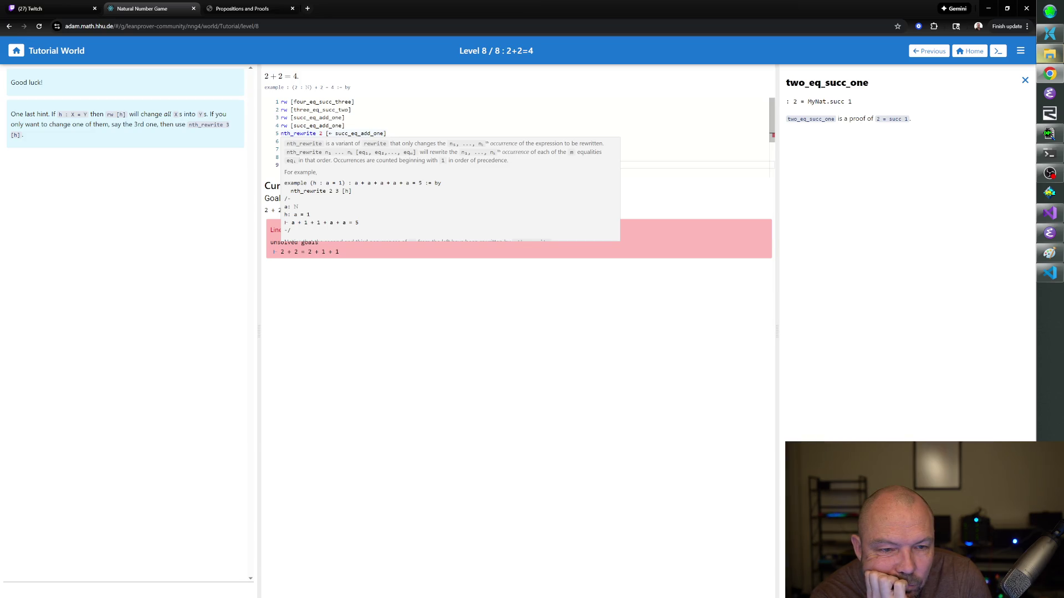
left_click(1025, 80)
left_click(797, 100)
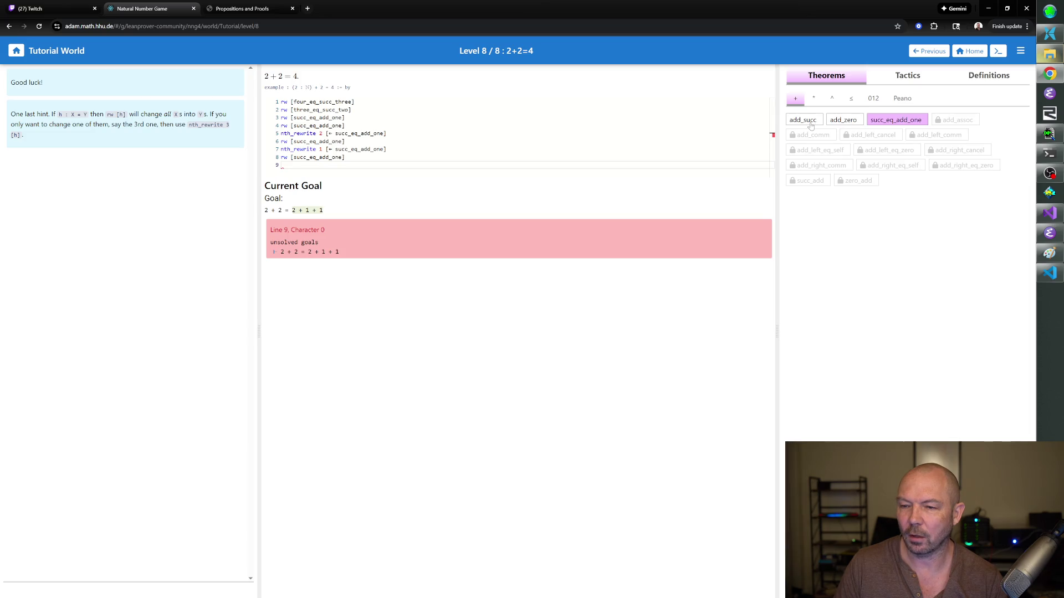
left_click(810, 124)
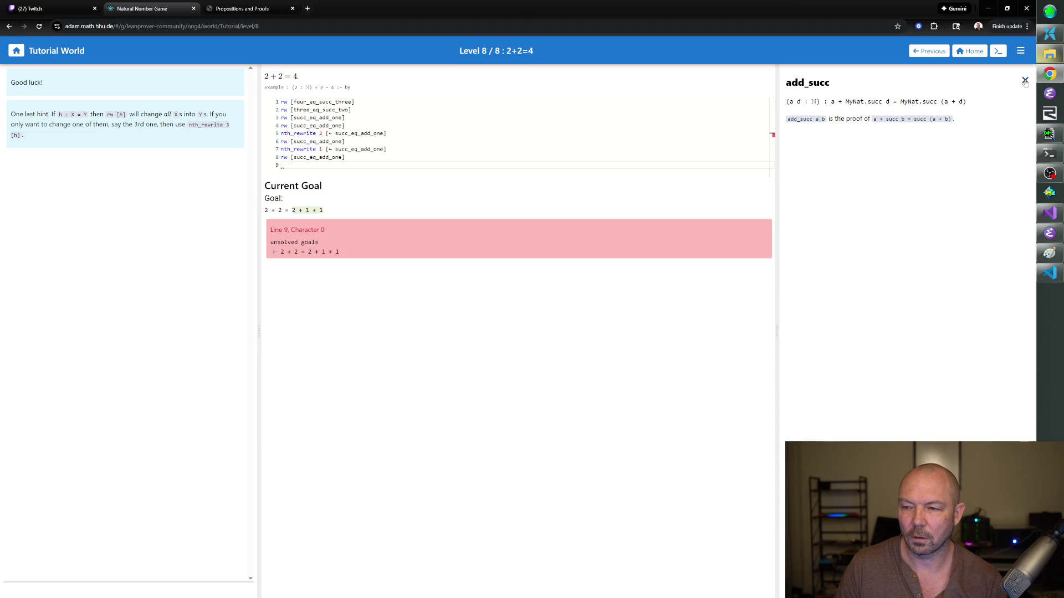
left_click(1024, 82)
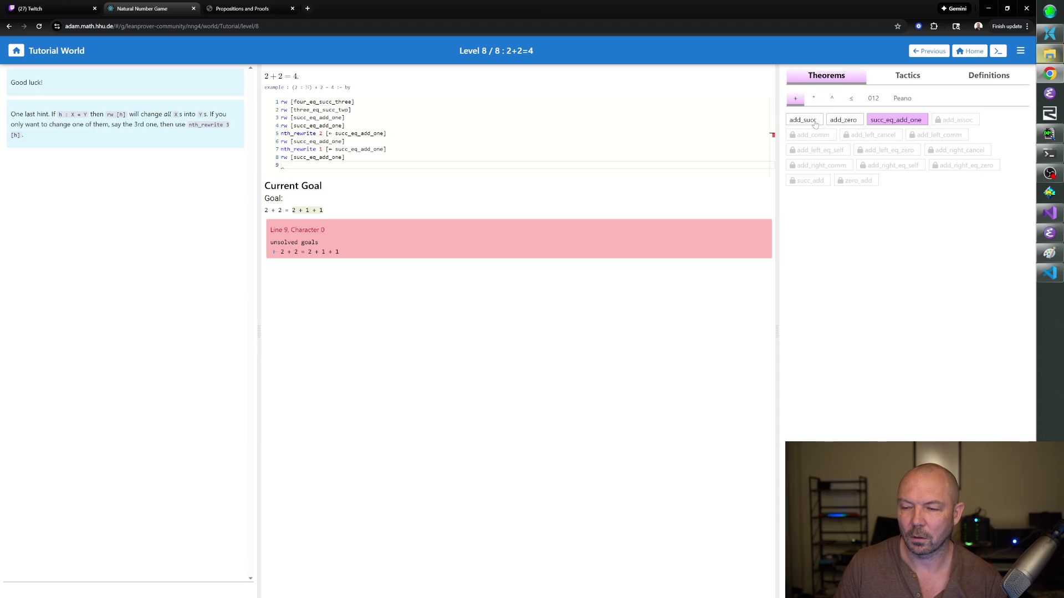
left_click(895, 120)
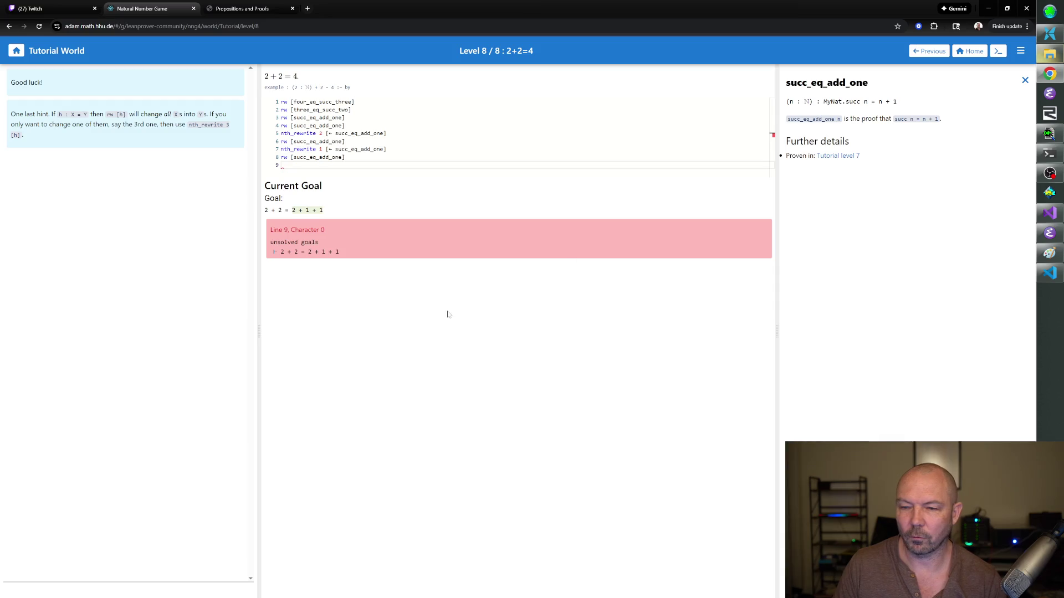
left_click(281, 164)
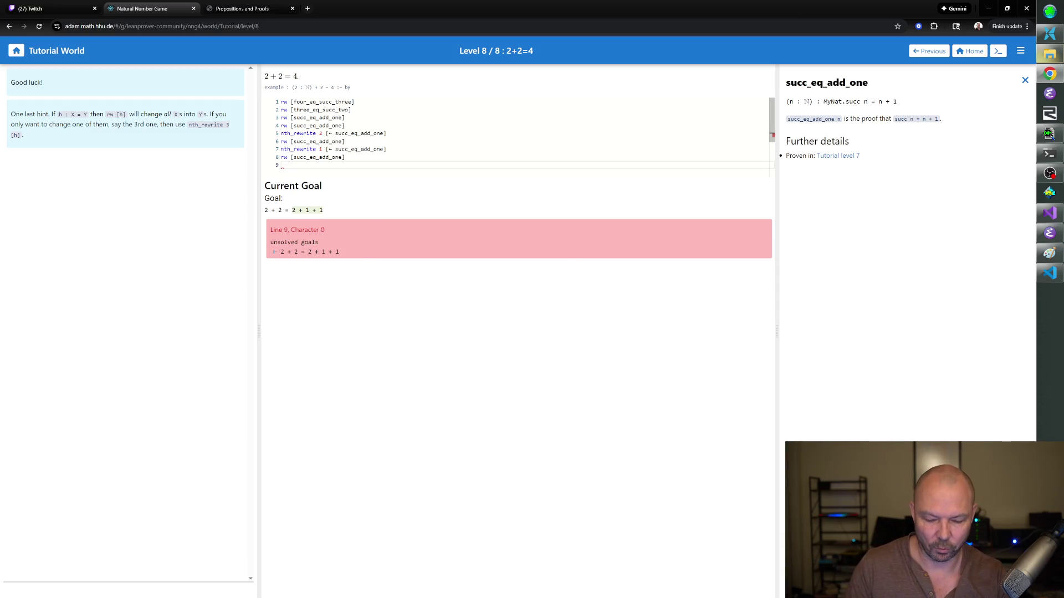
type("rw ")
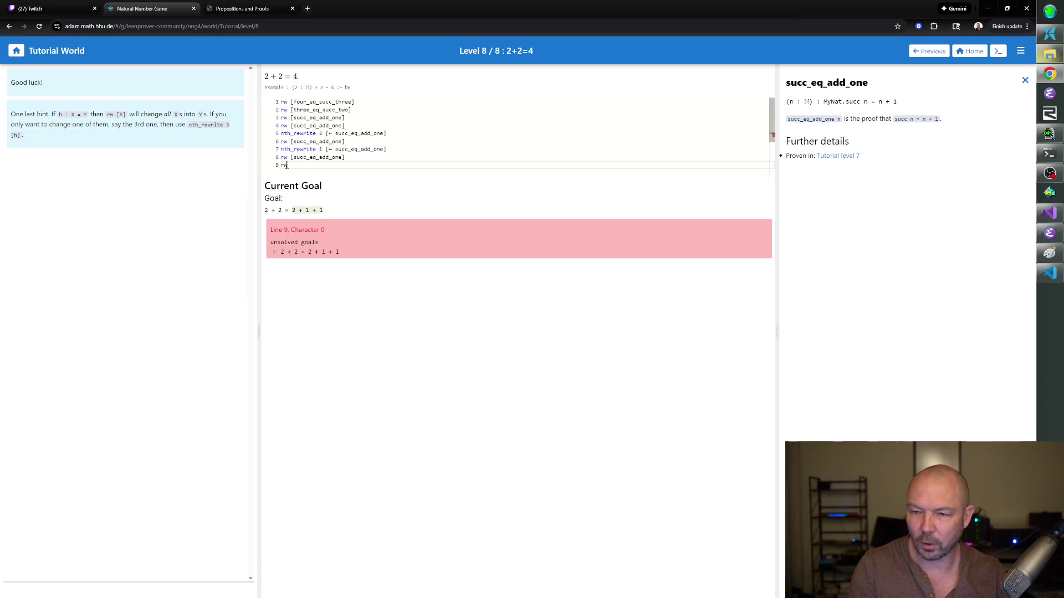
type("[")
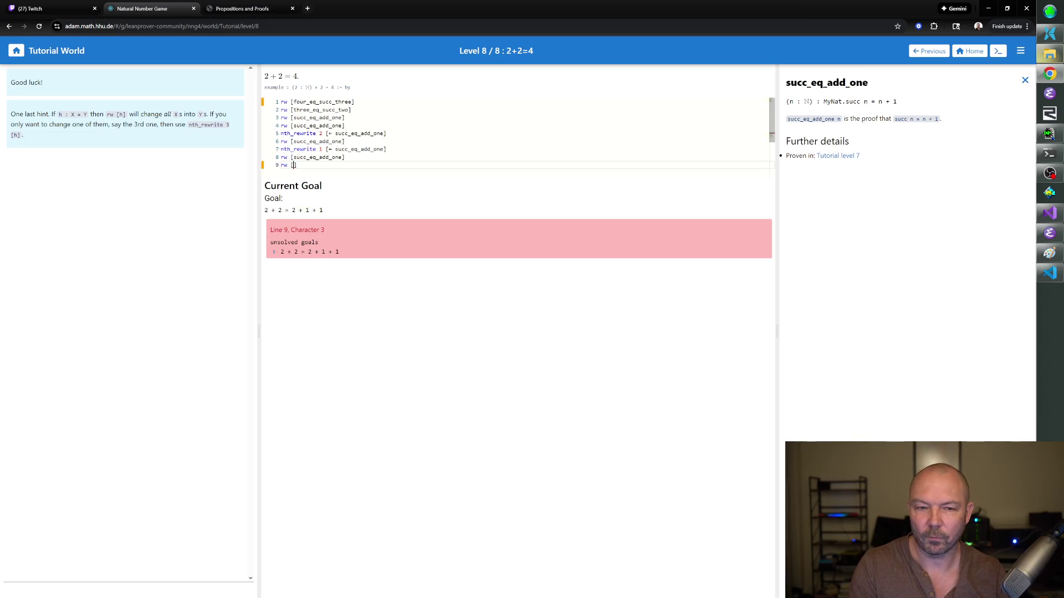
type("succ_")
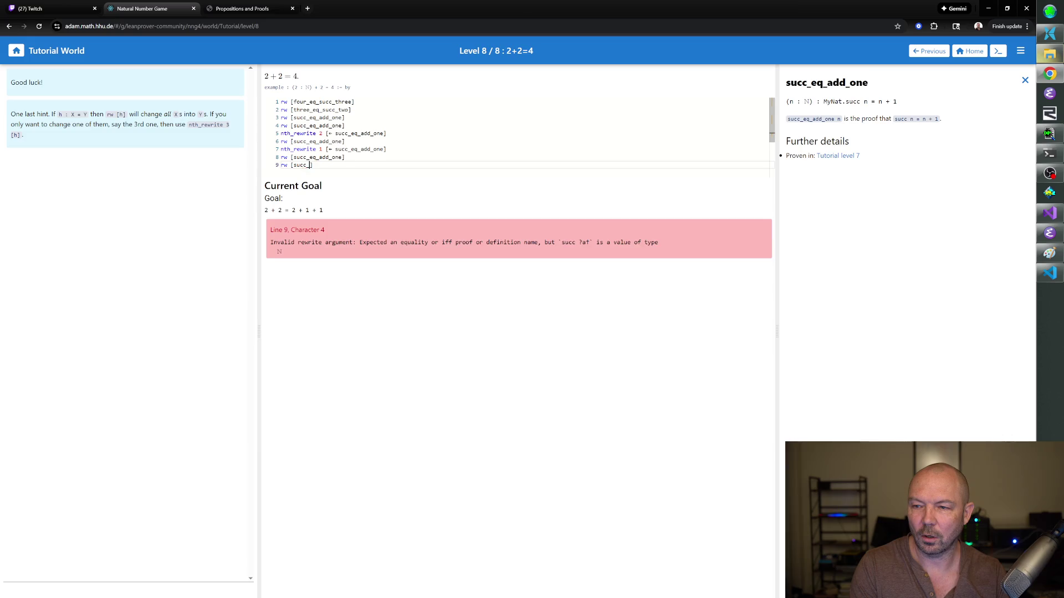
type("eq_add_one 1")
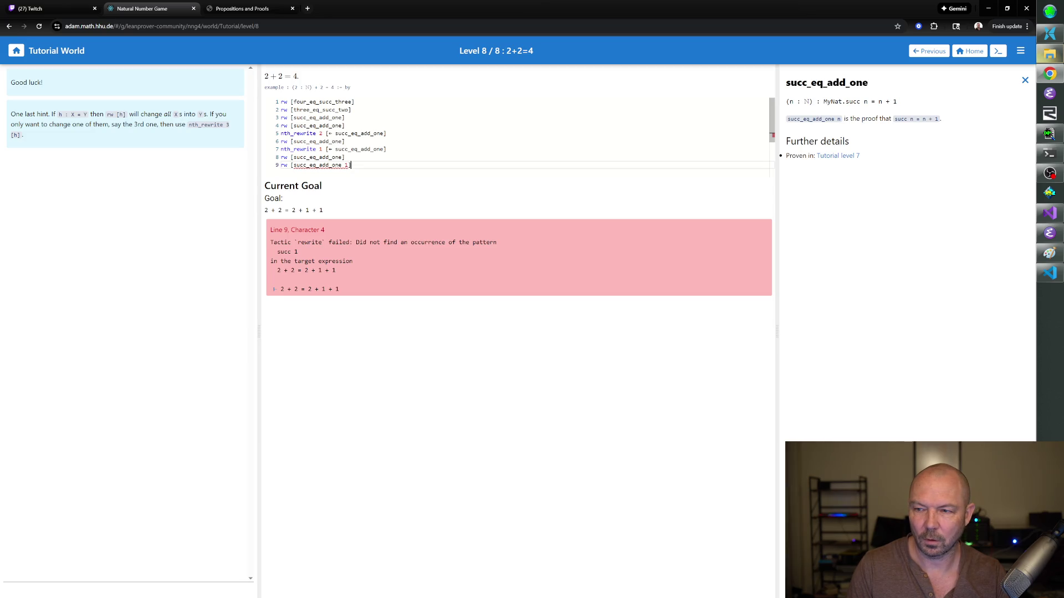
- Position the caret on line 9 to insert ← before succ_eq_add_one 1
left_click(292, 165)
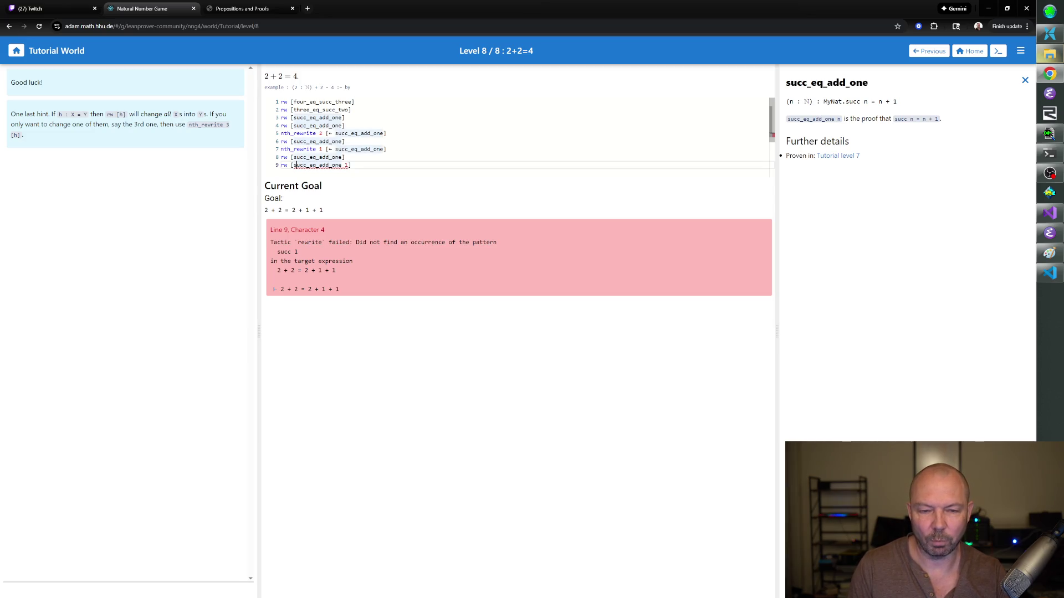
type("\\l")
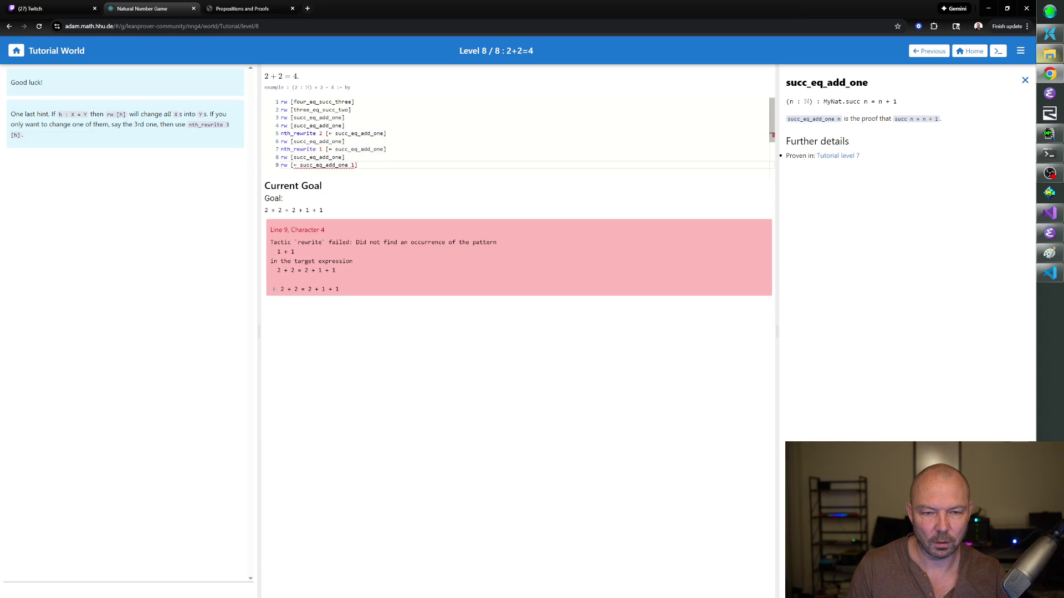
key("Right")
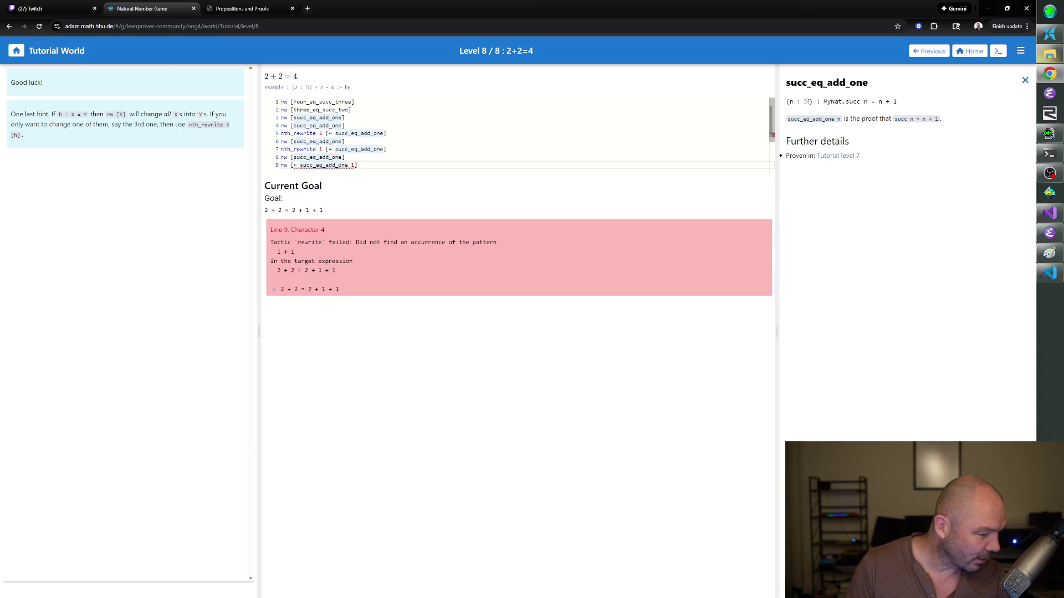
key("Right")
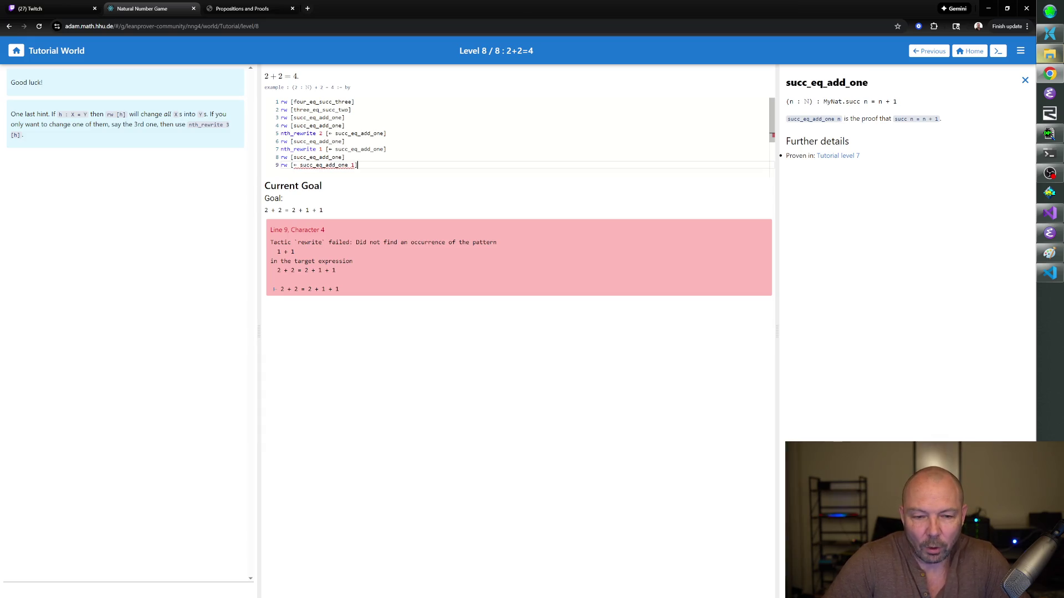
key("BackSpace")
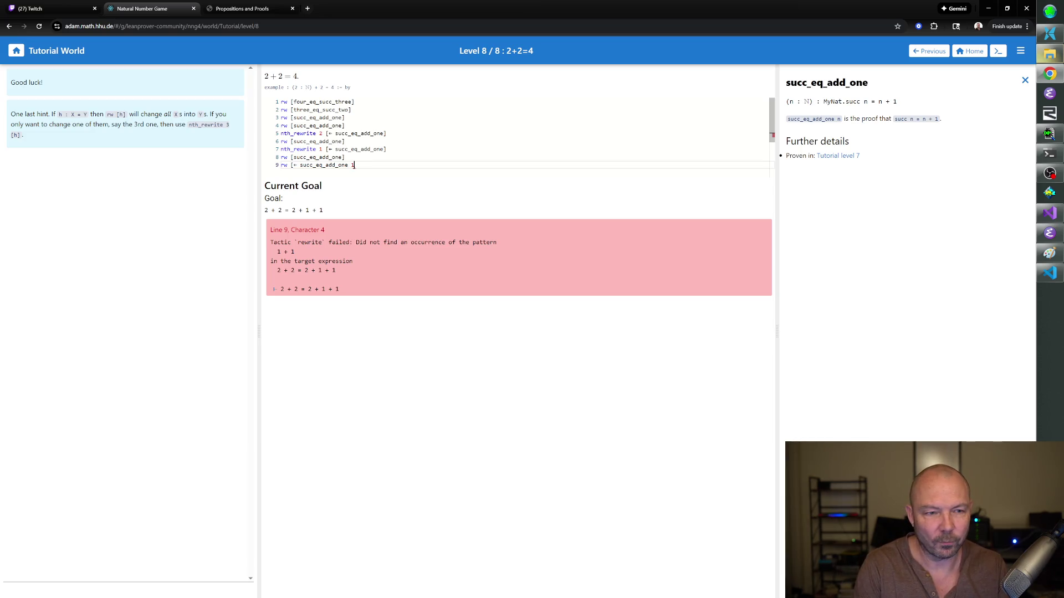
- Replace line 9 with nth_rewrite 2 [two_eq_succ_one], giving goal 2 + succ 1 = 2 + 1 + 1
key("BackSpace")
key("BackSpace")
key("BackSpace")
key("BackSpace")
key("BackSpace")
key("BackSpace")
key("BackSpace")
key("BackSpace")
key("BackSpace")
type("add_one]")
key("Return")
type("r")
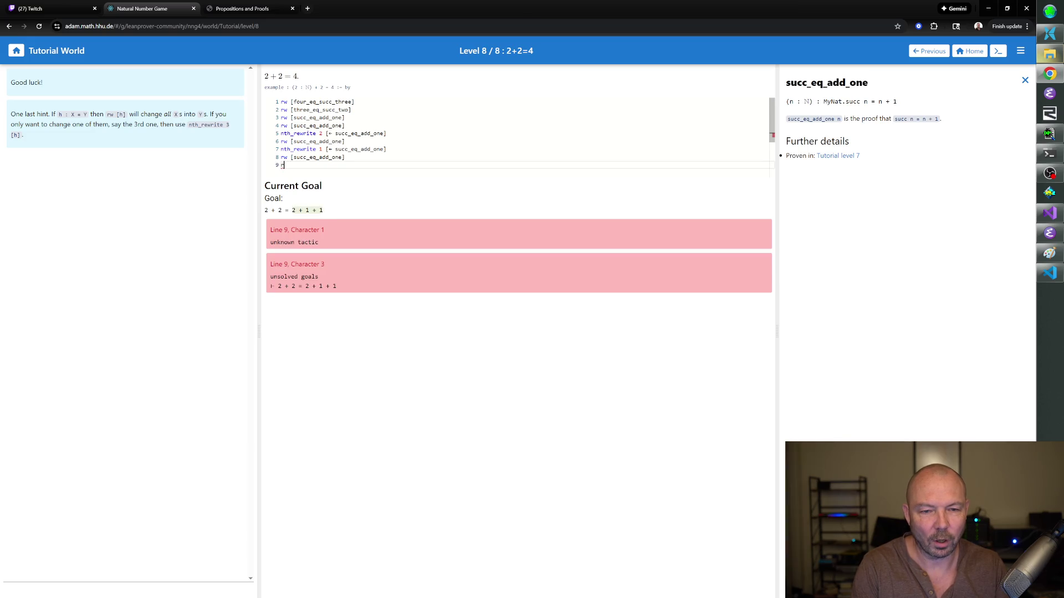
type("th_rewrite ")
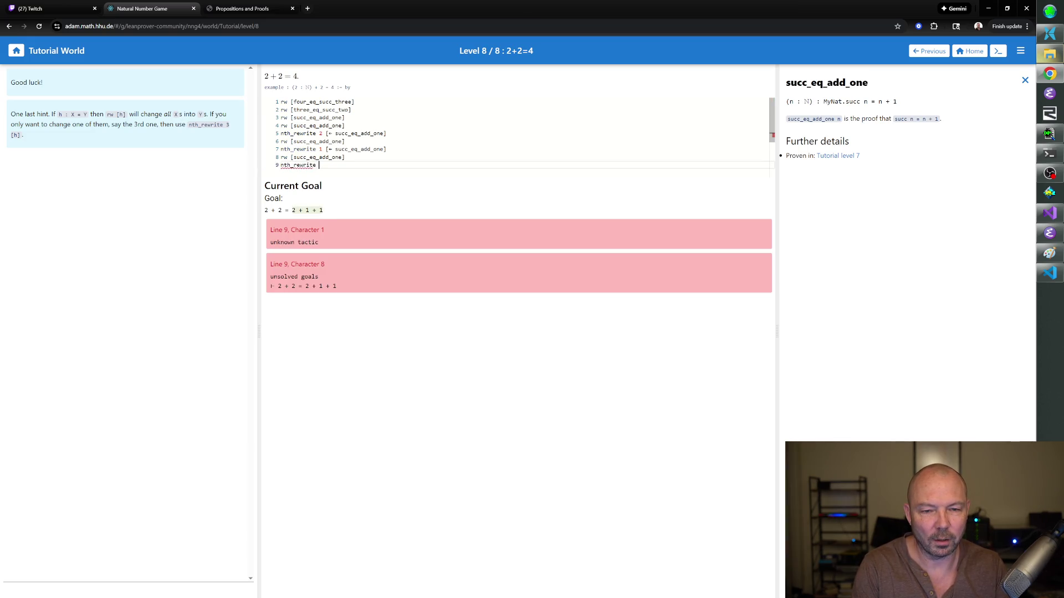
type("2 [")
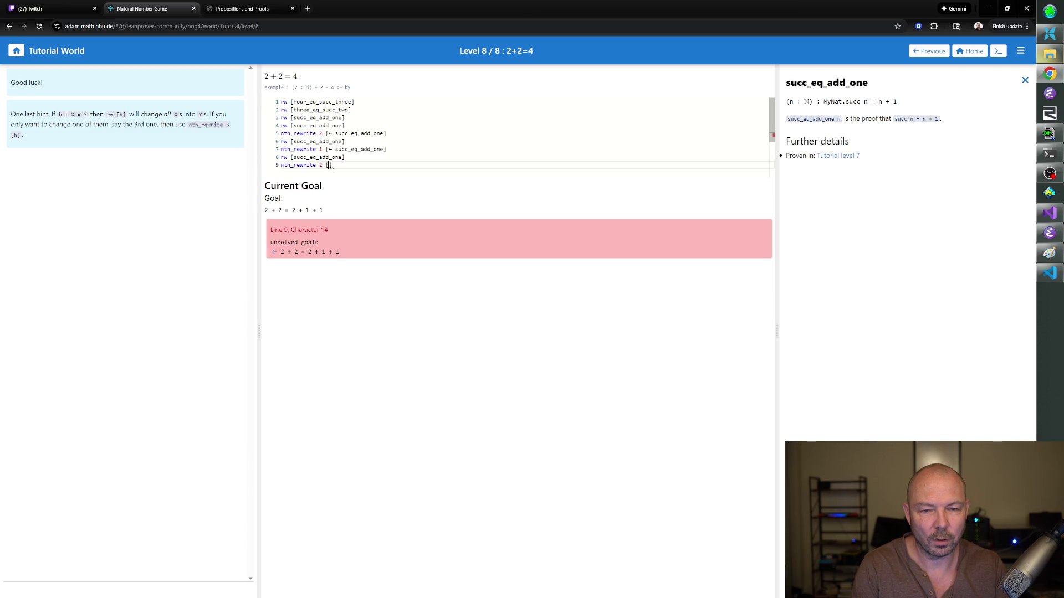
type("two_eq_")
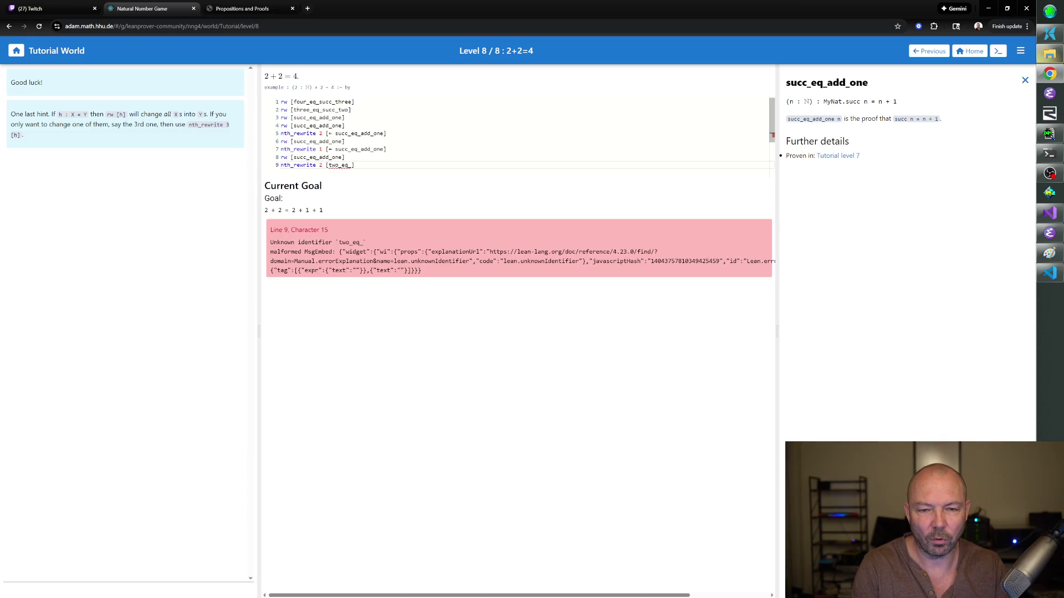
type("_one")
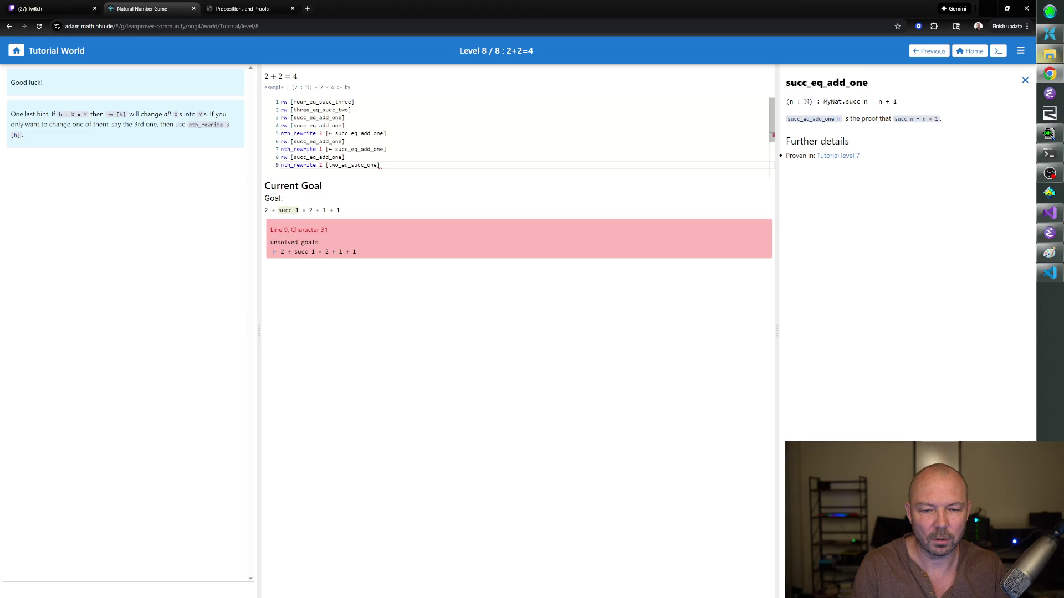
key("Return")
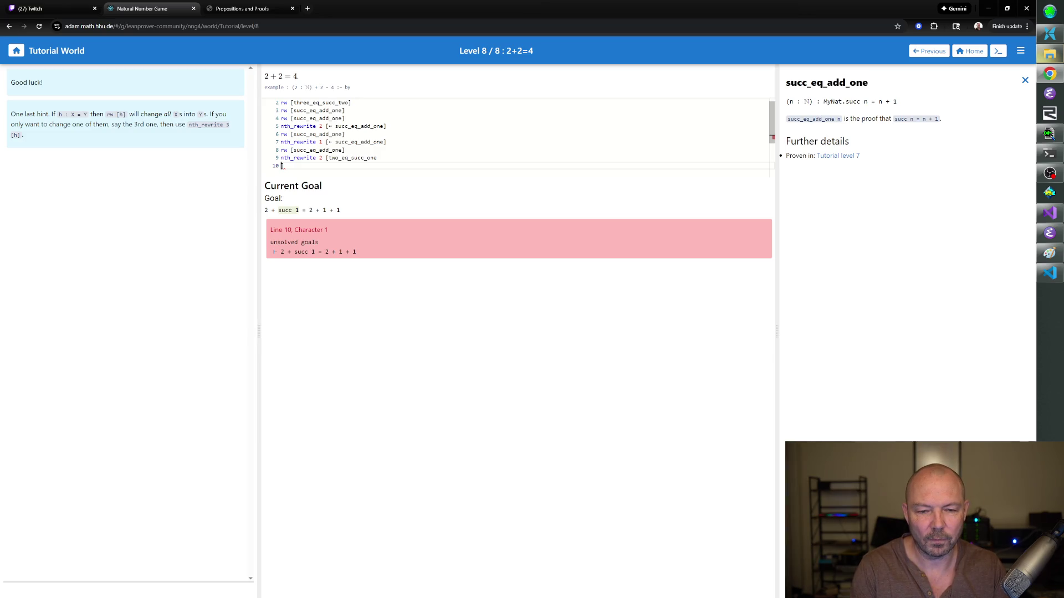
key("BackSpace")
type("]")
key("Return")
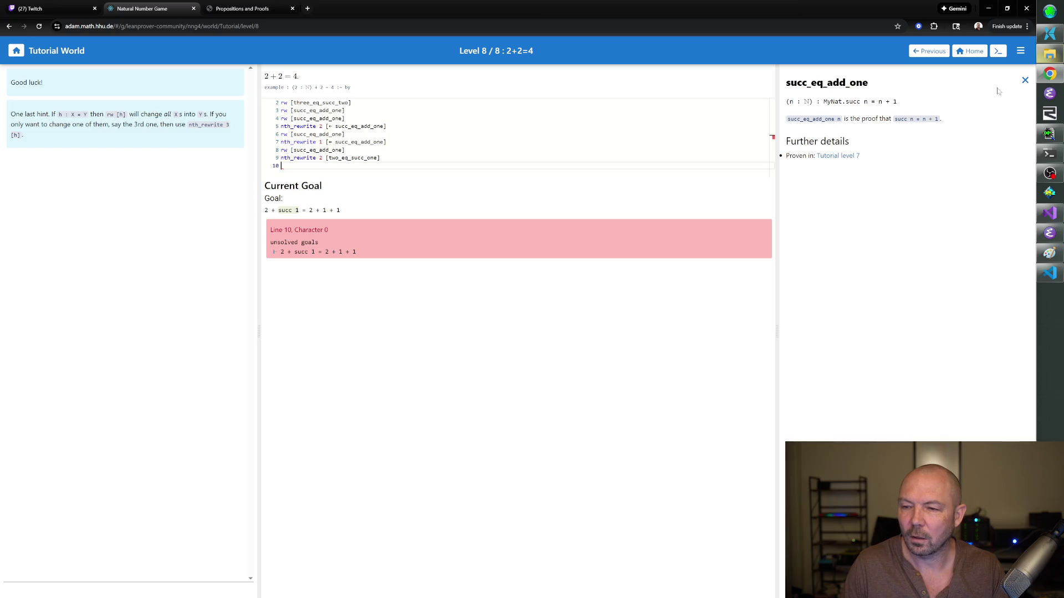
left_click(1024, 79)
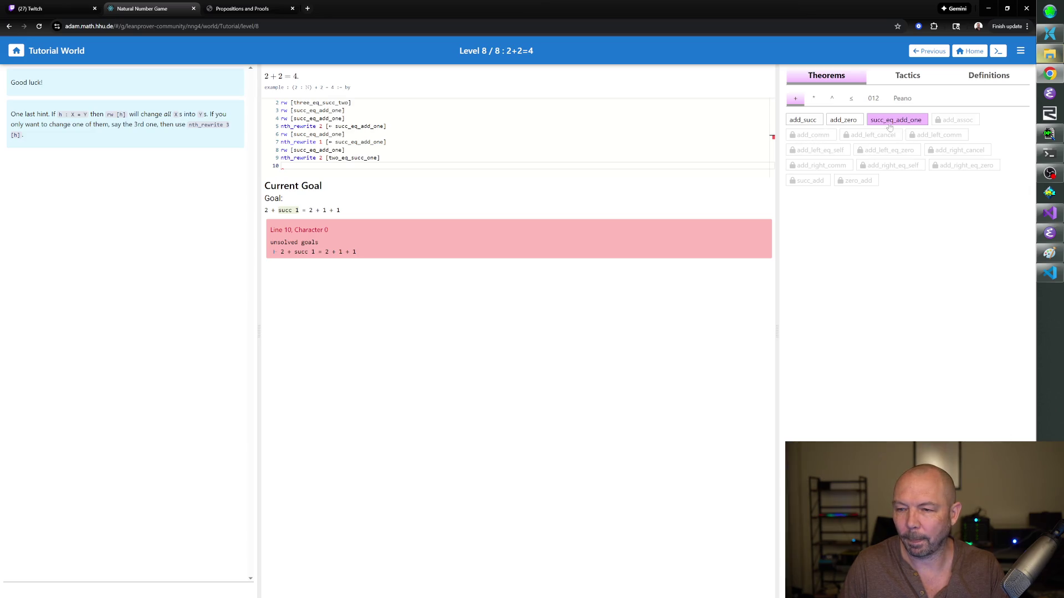
- Read the add_succ notes and the addition documentation, then close them
left_click(818, 118)
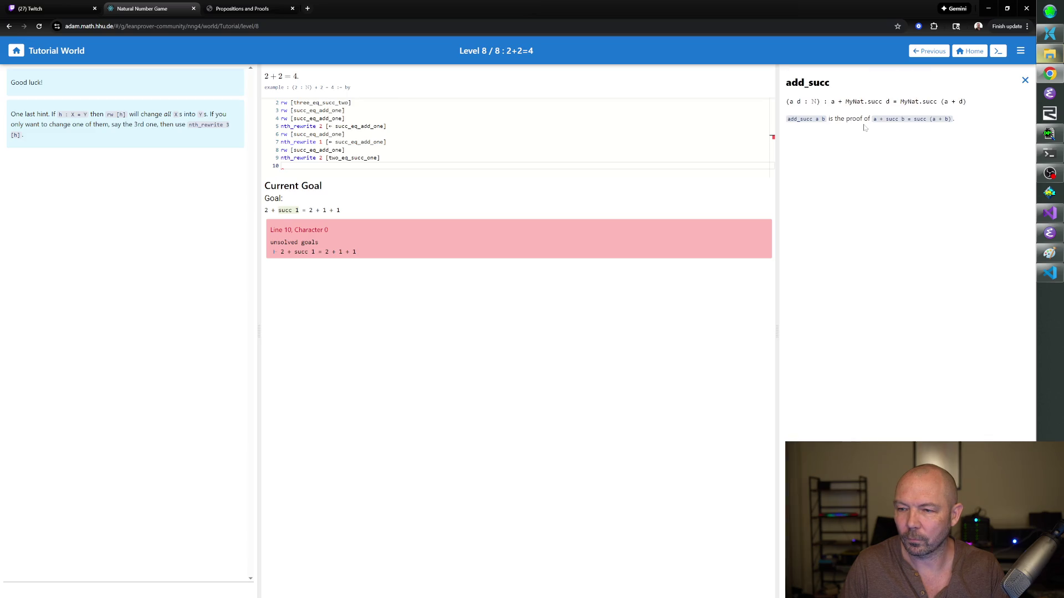
left_click(1024, 81)
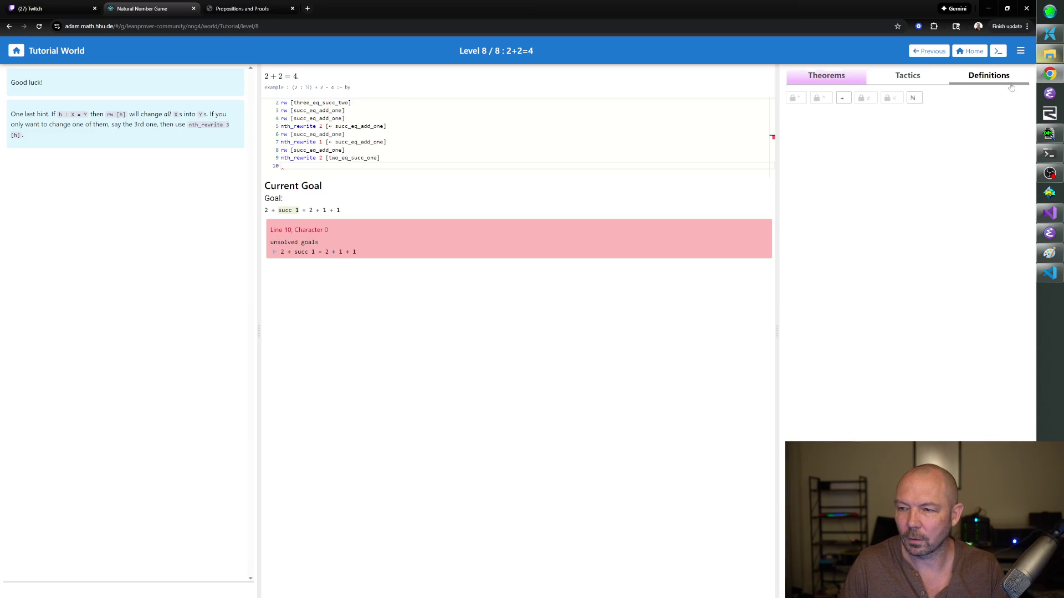
left_click(843, 97)
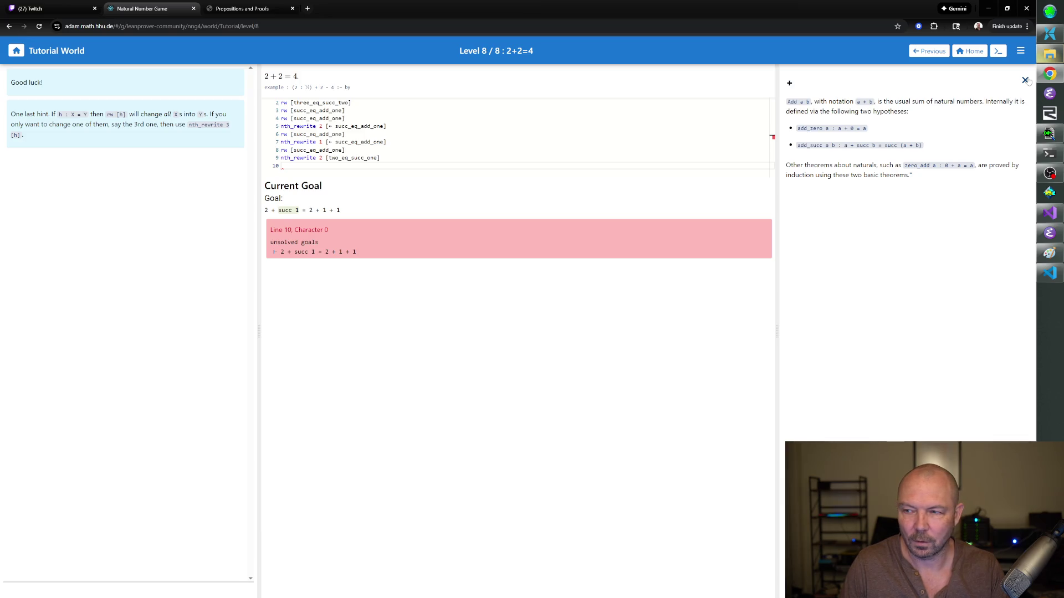
left_click(1024, 80)
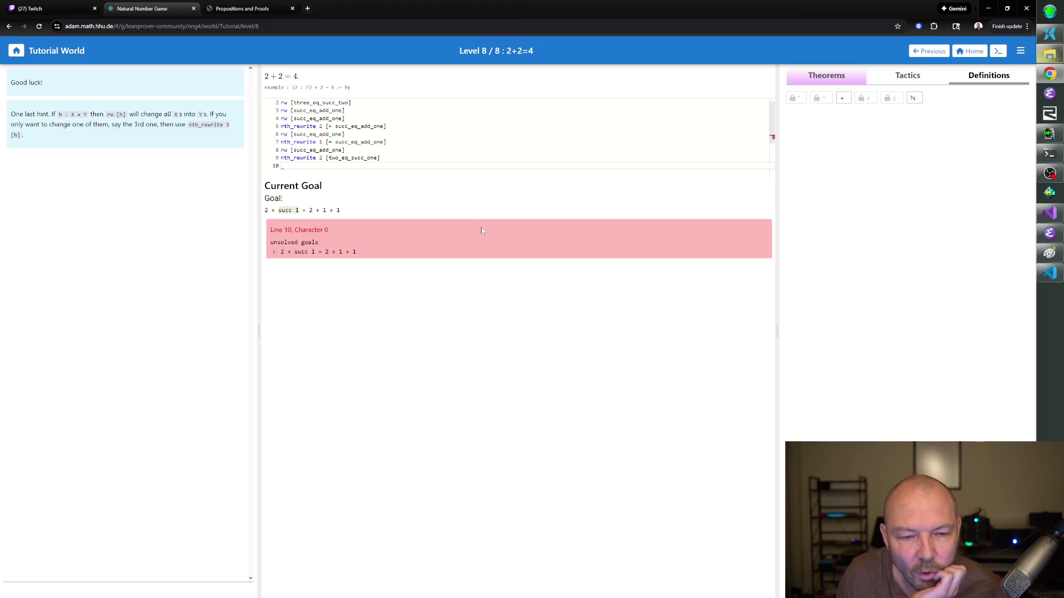
- From the Theorems list, look up add_succ and then open the succ_eq_add_one notes
left_click(895, 82)
left_click(843, 84)
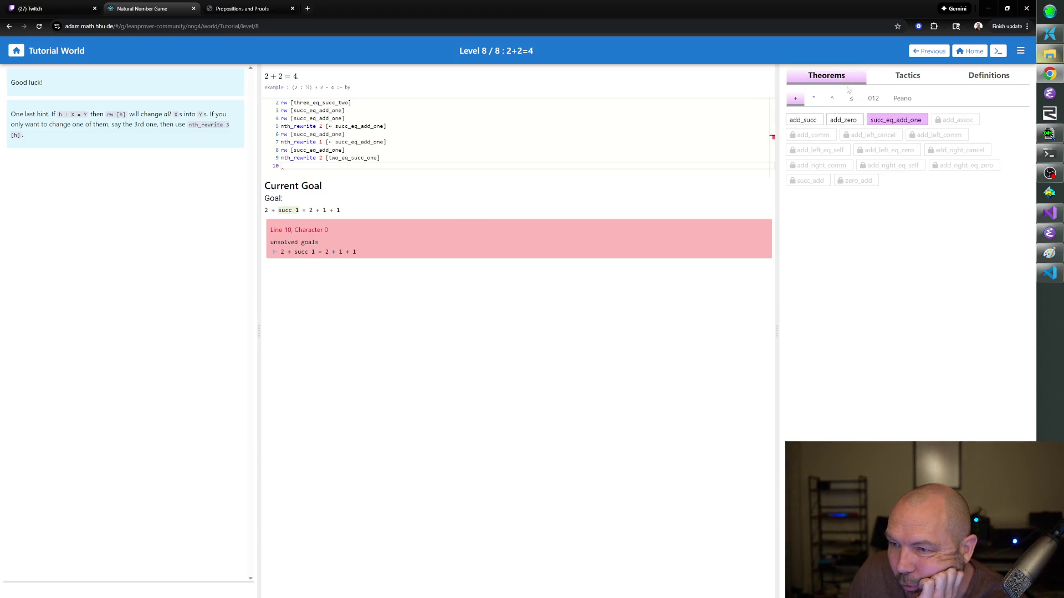
left_click(818, 122)
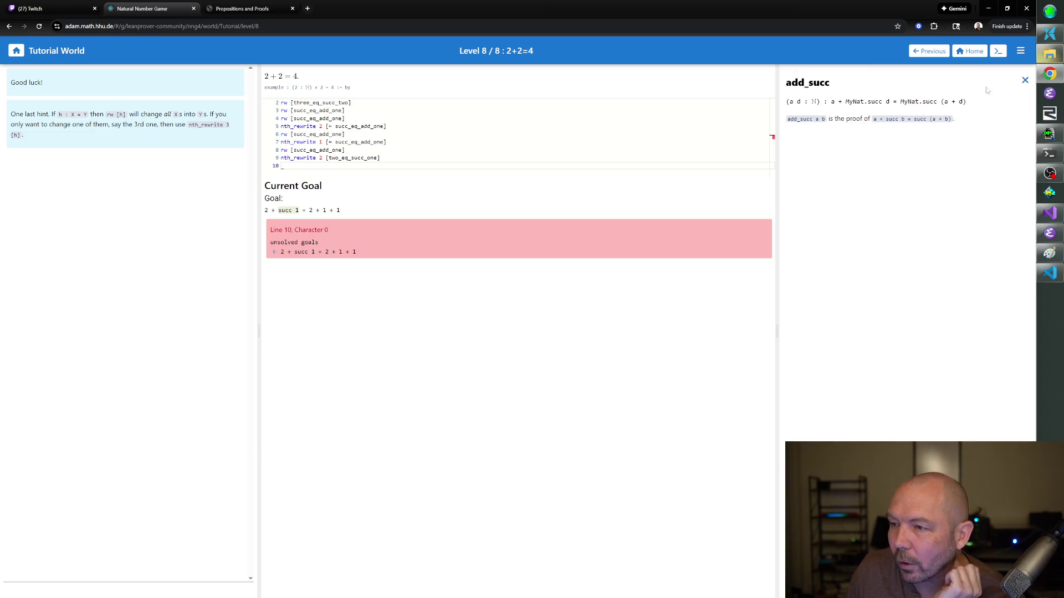
left_click(1024, 81)
left_click(889, 121)
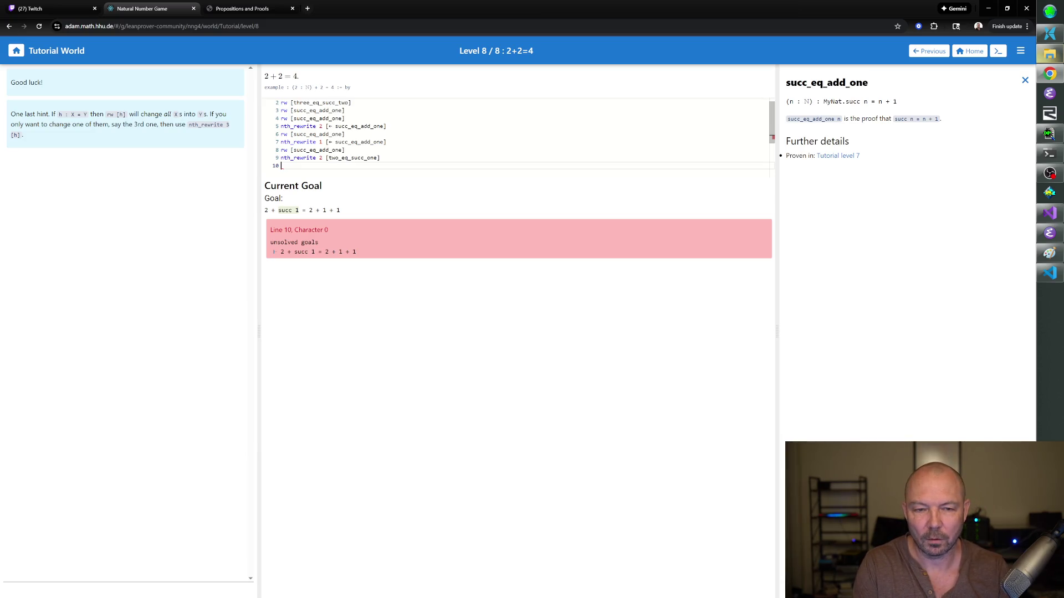
type("rw [succ_eq_add_one 1")
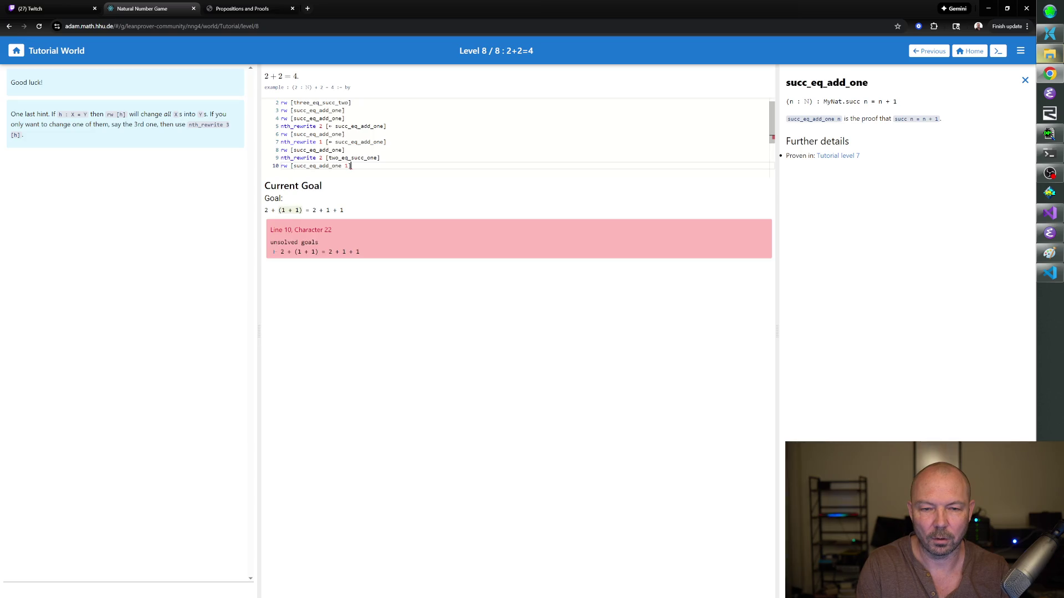
- Run line 10's rw [succ_eq_add_one 1], then select earlier lines to inspect intermediate goals
key("Return")
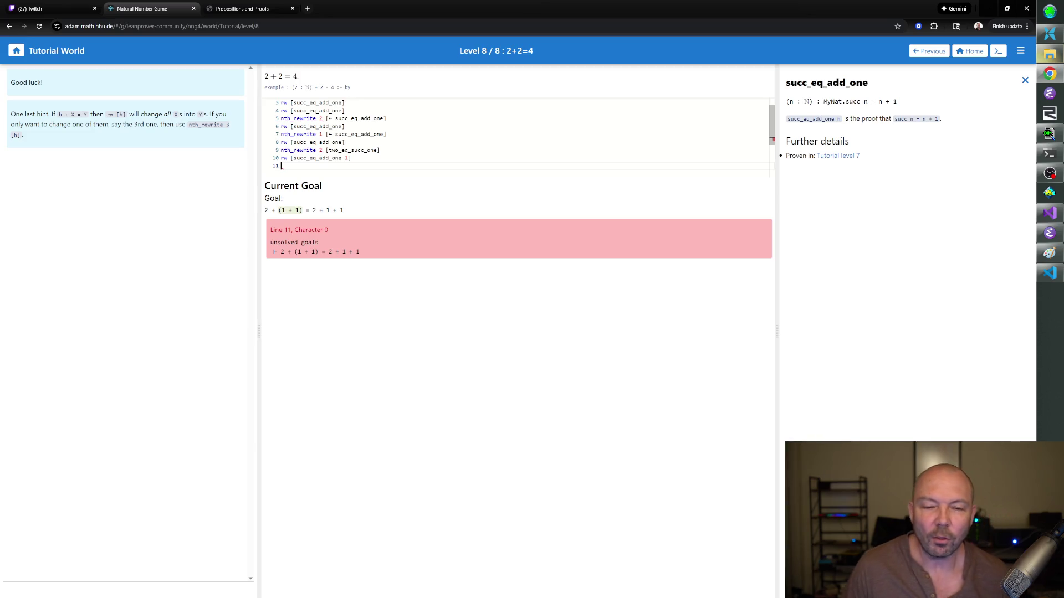
scroll(515, 133, "up", 1)
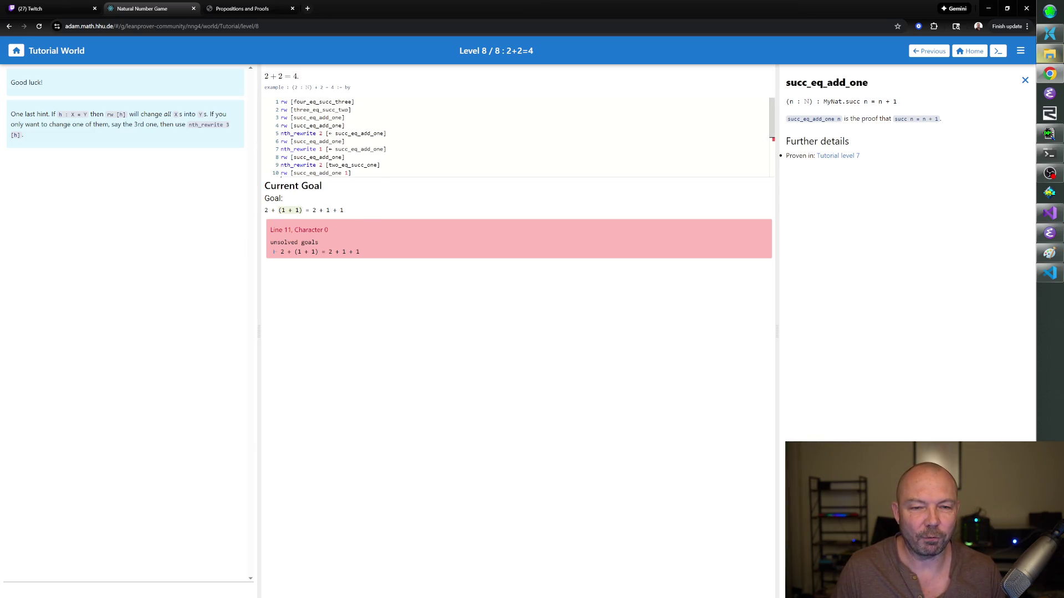
scroll(516, 132, "down", 1)
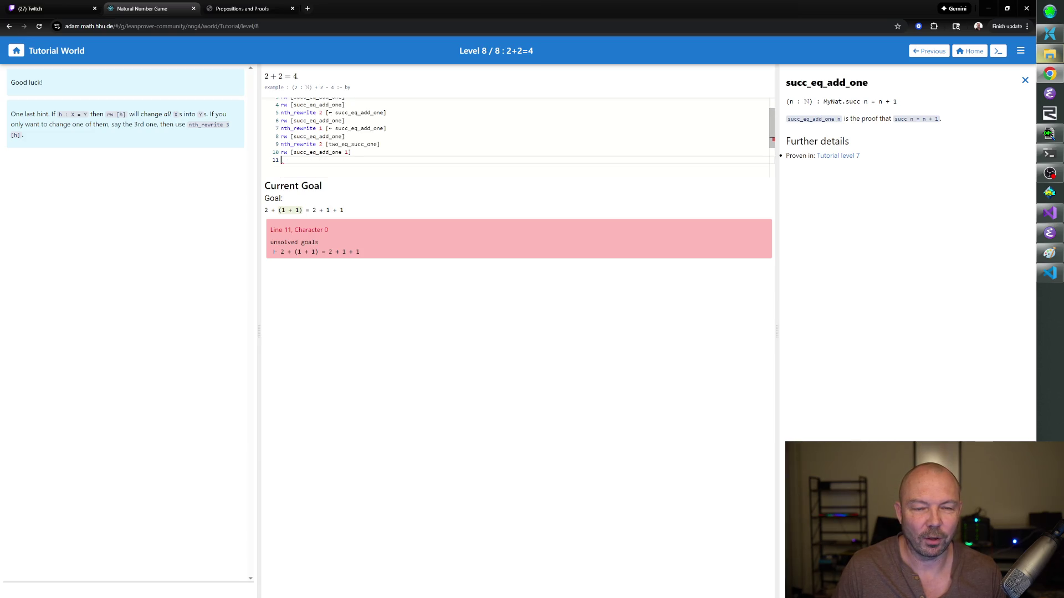
scroll(516, 133, "up", 1)
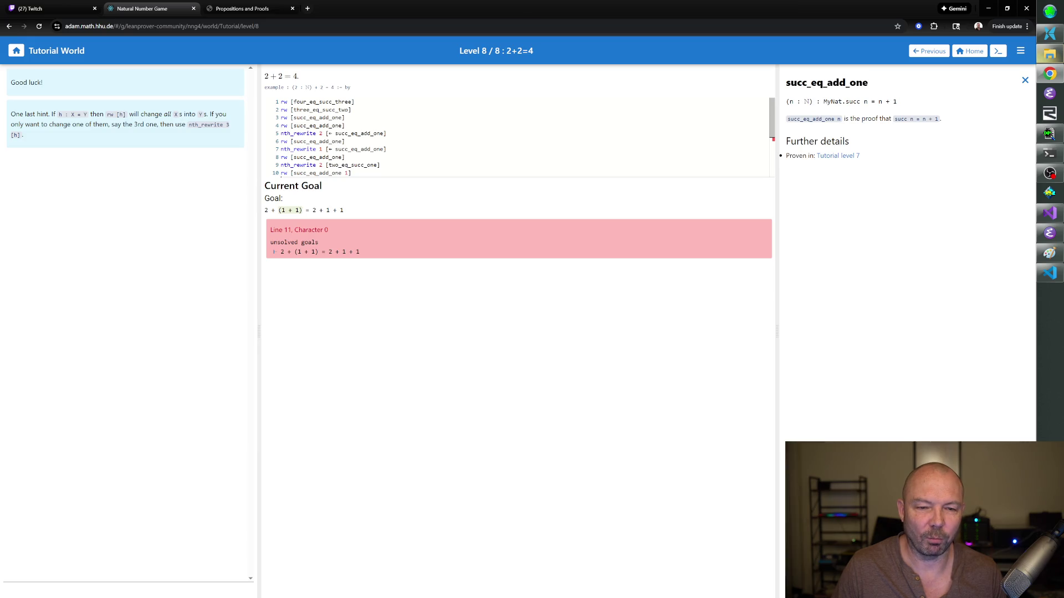
scroll(516, 133, "down", 2)
scroll(515, 133, "up", 1)
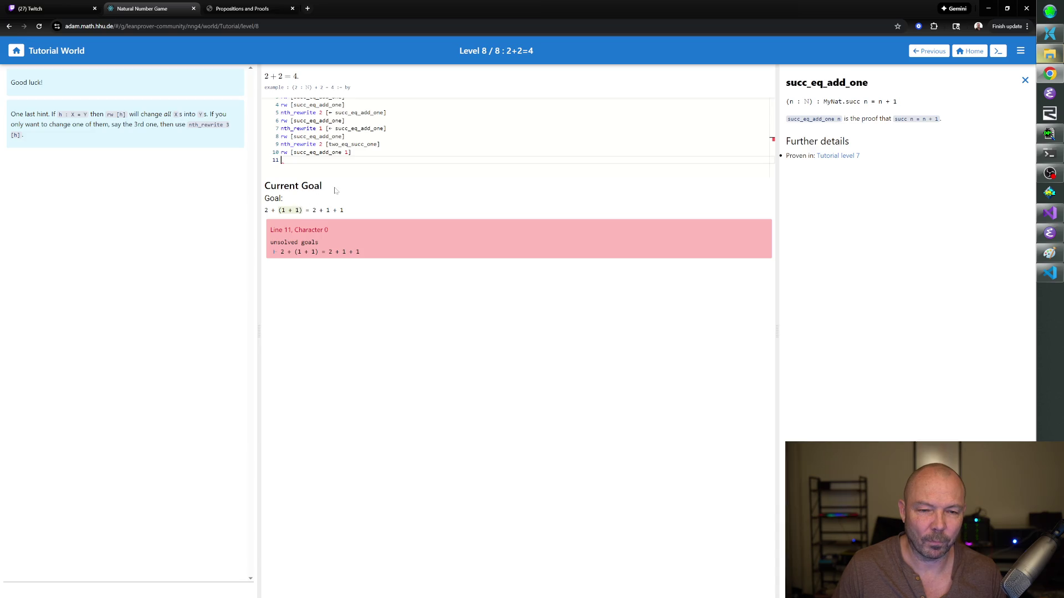
scroll(339, 167, "up", 3)
mouse_move(284, 165)
left_mouse_down()
mouse_move(292, 109)
mouse_move(284, 142)
left_mouse_up()
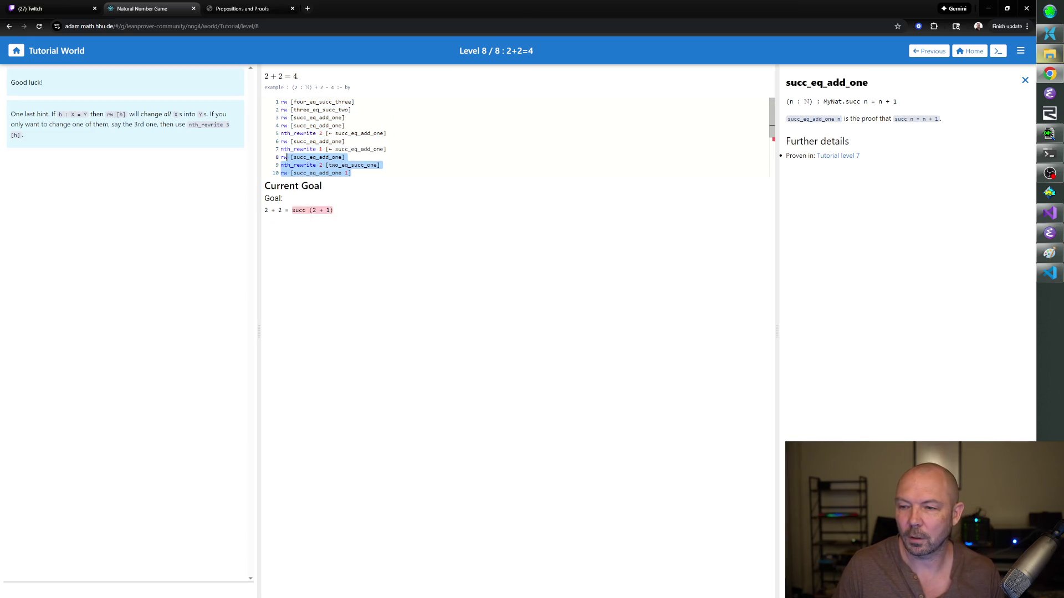
mouse_move(283, 141)
left_mouse_down()
mouse_move(295, 141)
mouse_move(281, 109)
left_mouse_up()
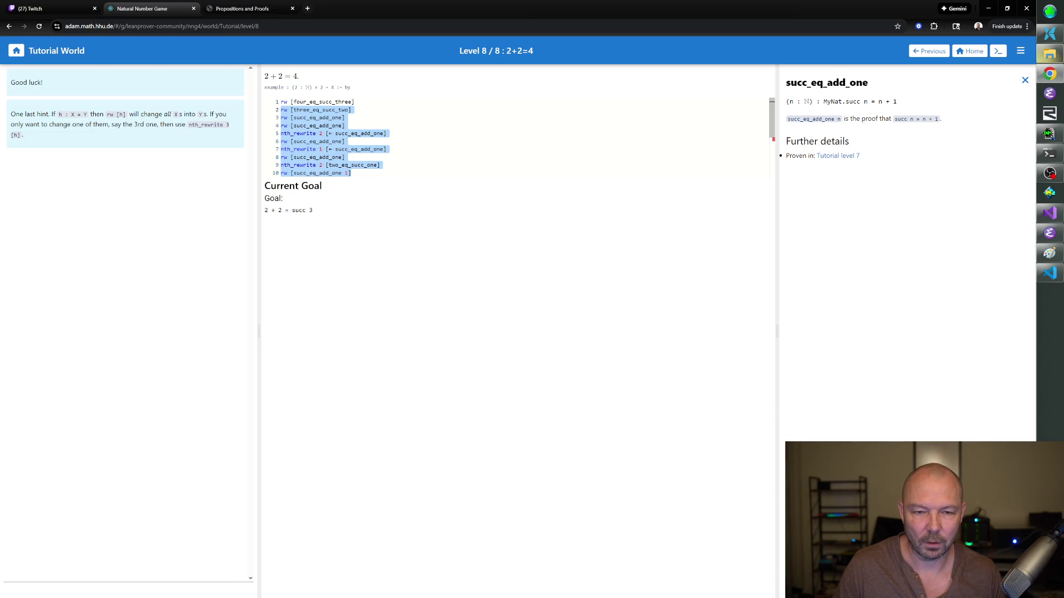
scroll(516, 137, "down", 1)
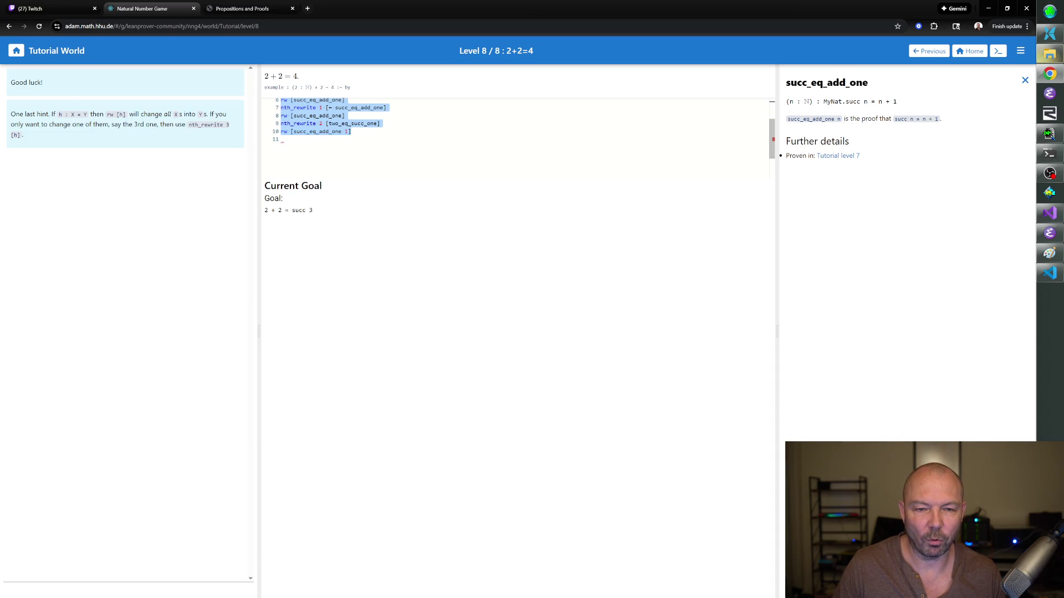
key("shift+Up")
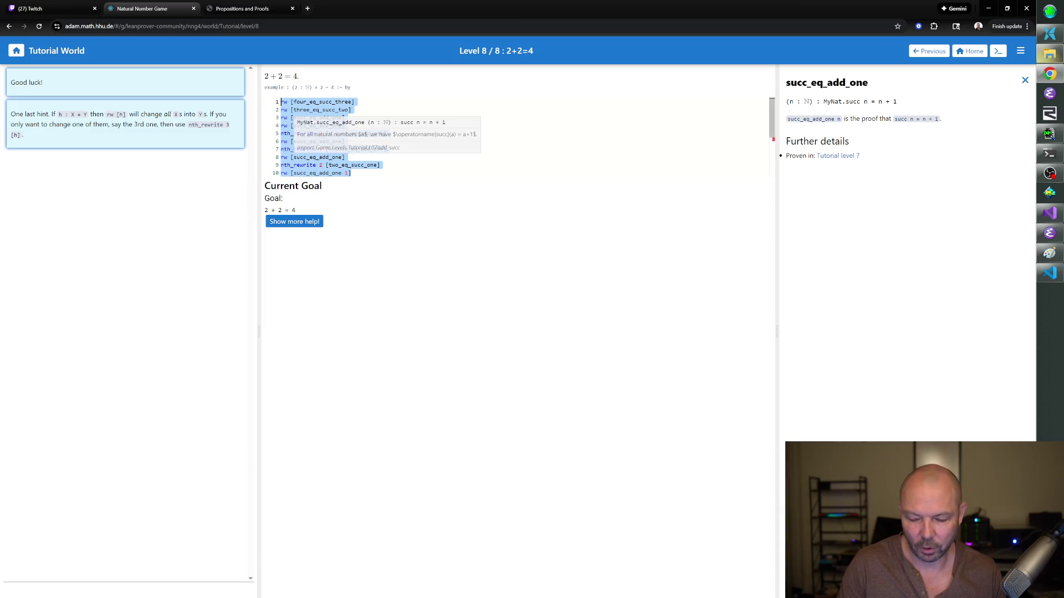
- Delete the proof and write a single repeat rw [two_eq_succ_one] line, giving succ 1 + succ 1 = 4
key("BackSpace")
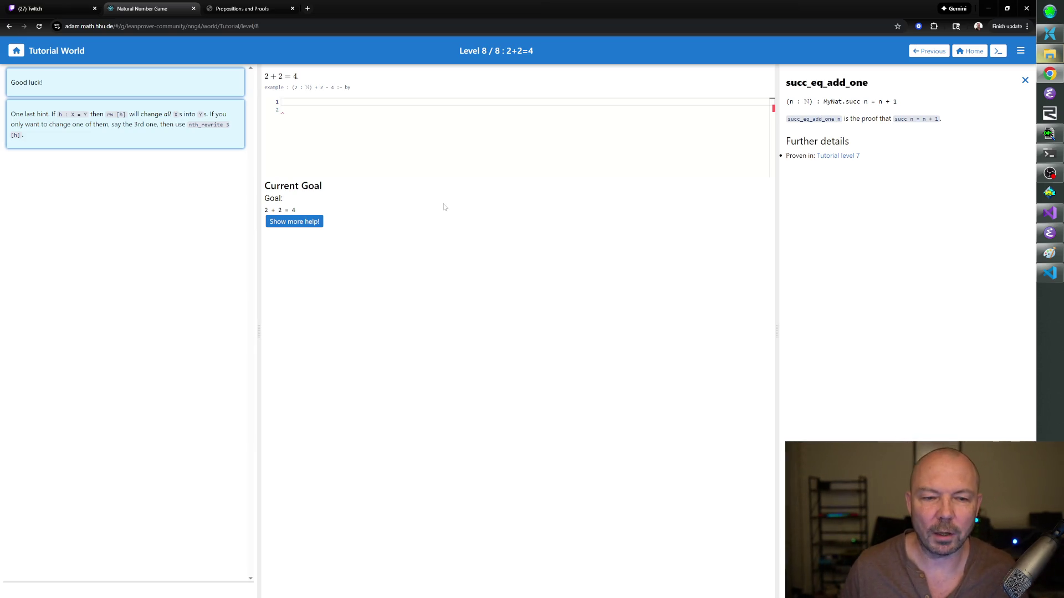
type("r")
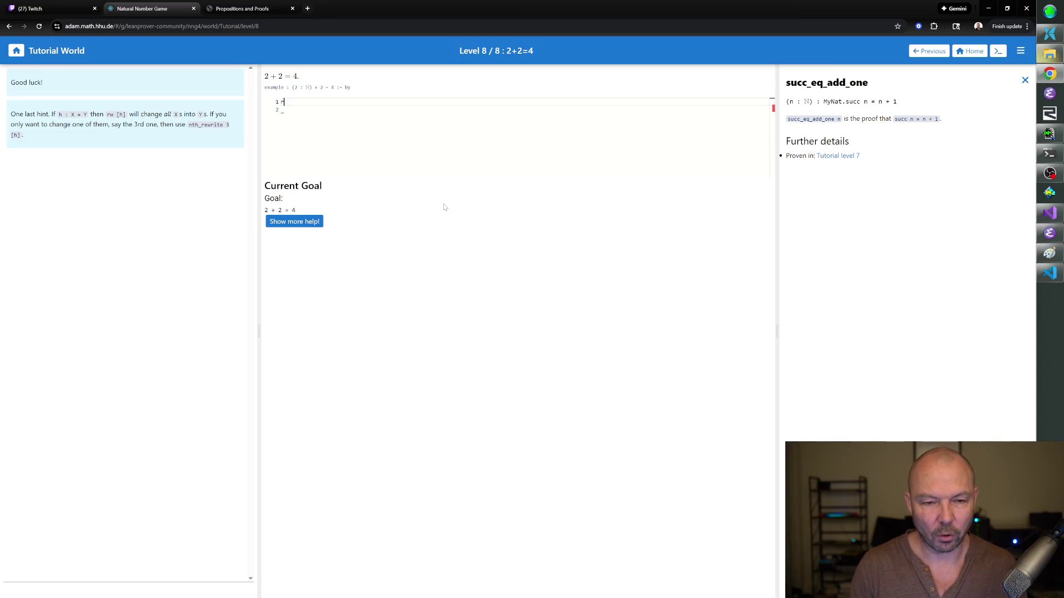
type("epeat r")
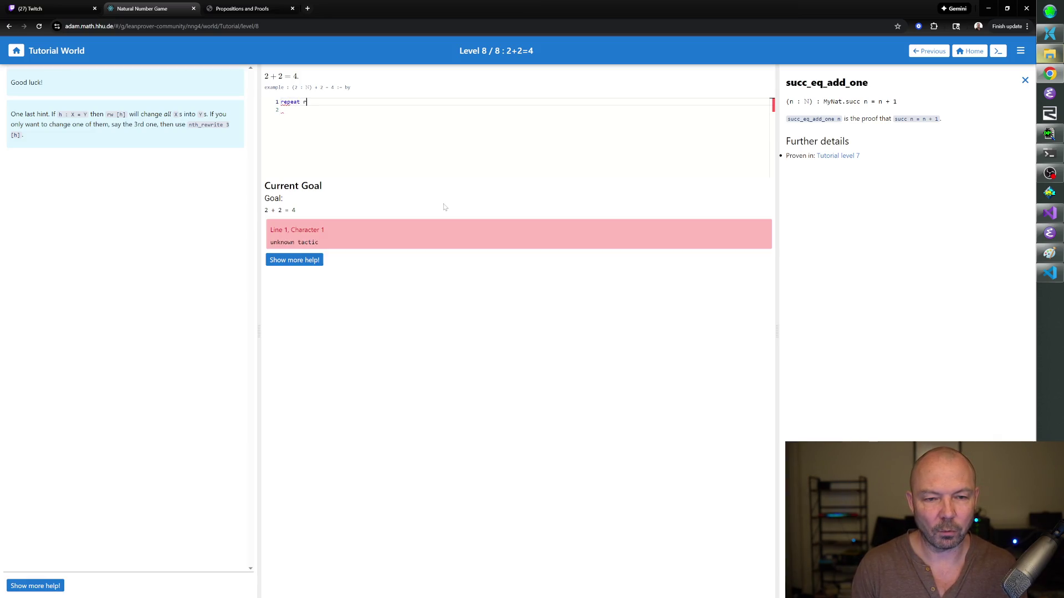
type("w (")
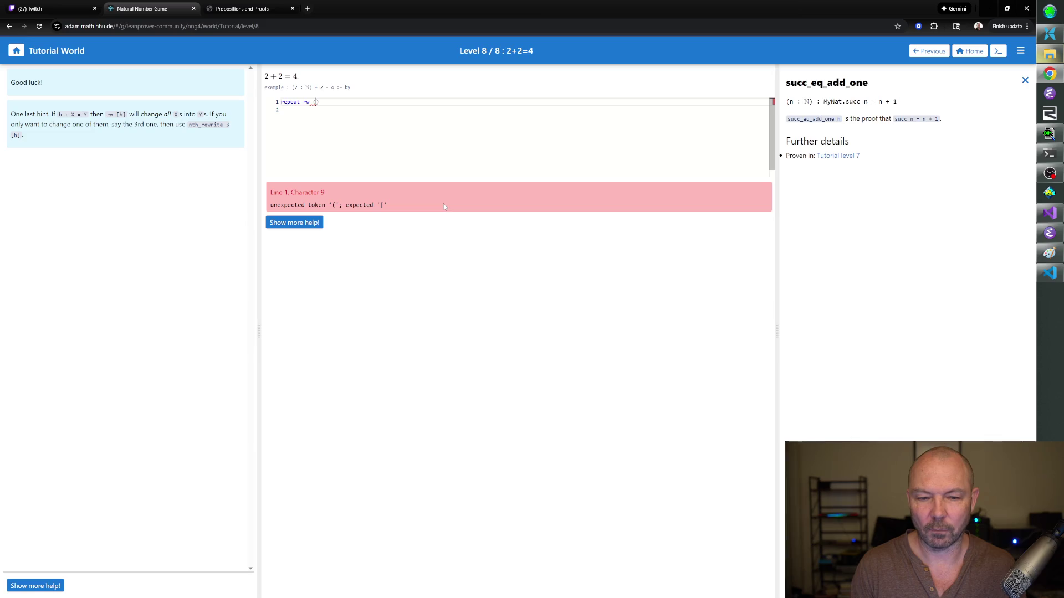
type("two_eq_succ_one")
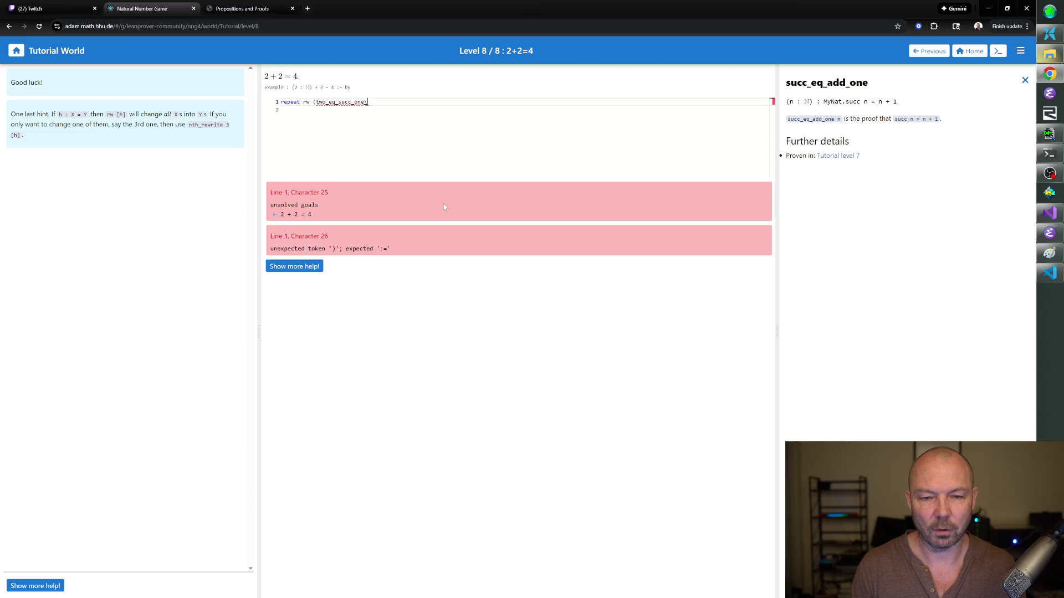
type(")")
key("Down")
key("Up")
key("Left")
key("Left")
key("Left")
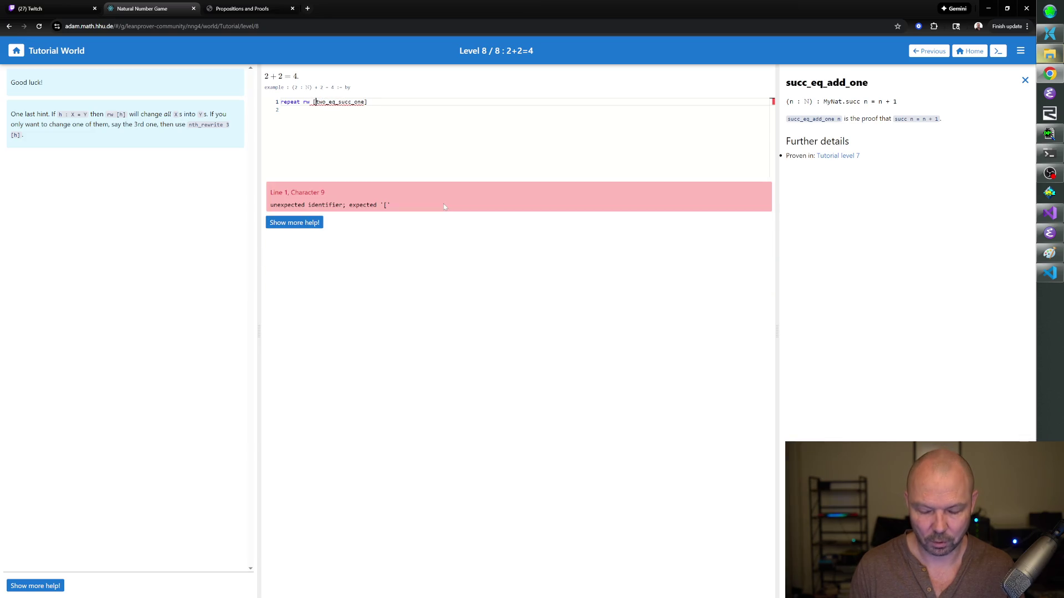
key("Return")
key("BackSpace")
key("BackSpace")
key("End")
key("Return")
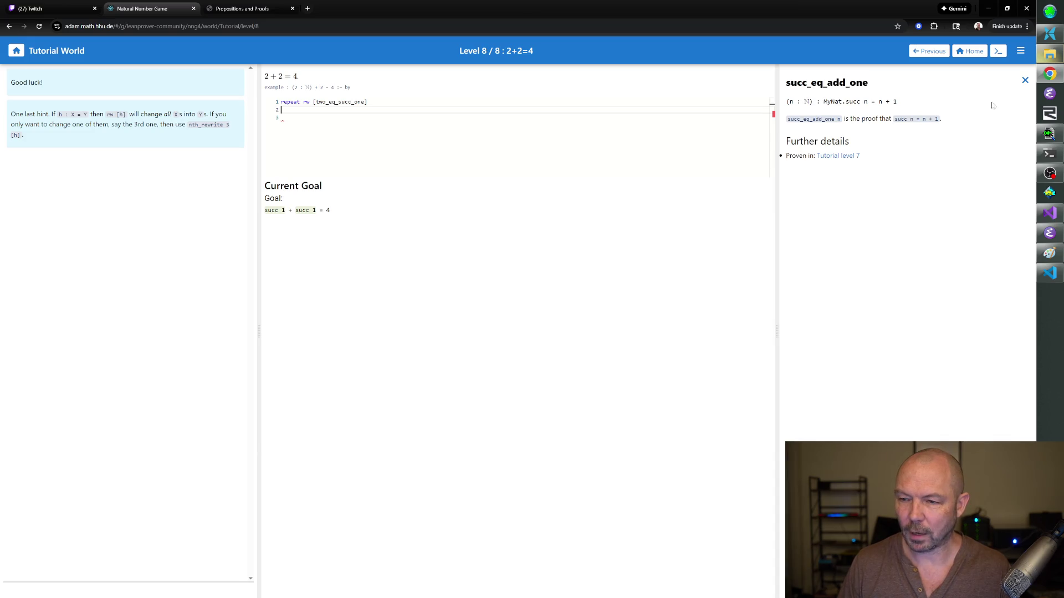
left_click(1025, 79)
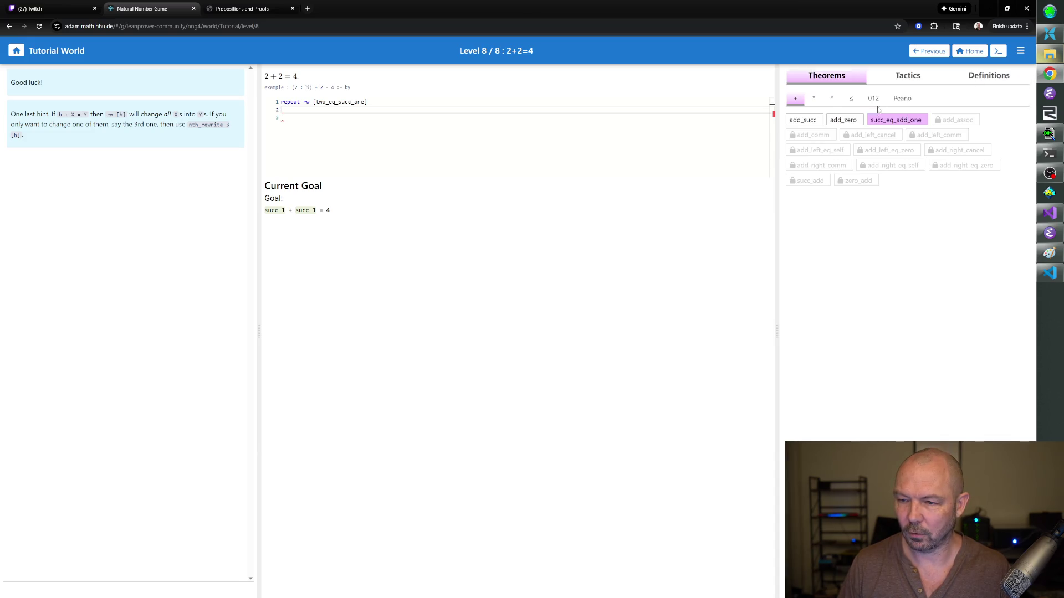
left_click(889, 123)
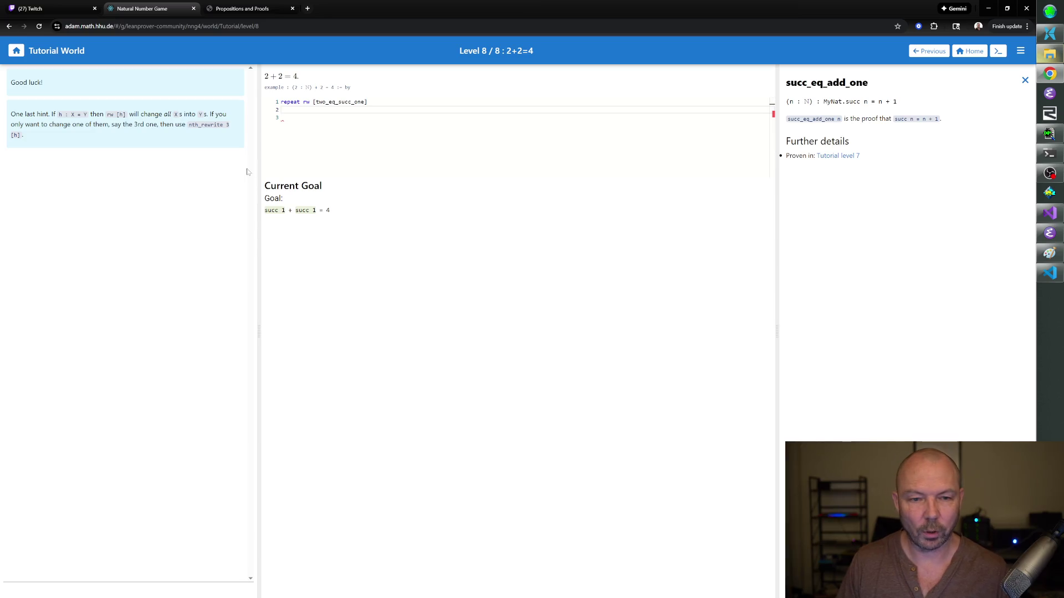
type("rw")
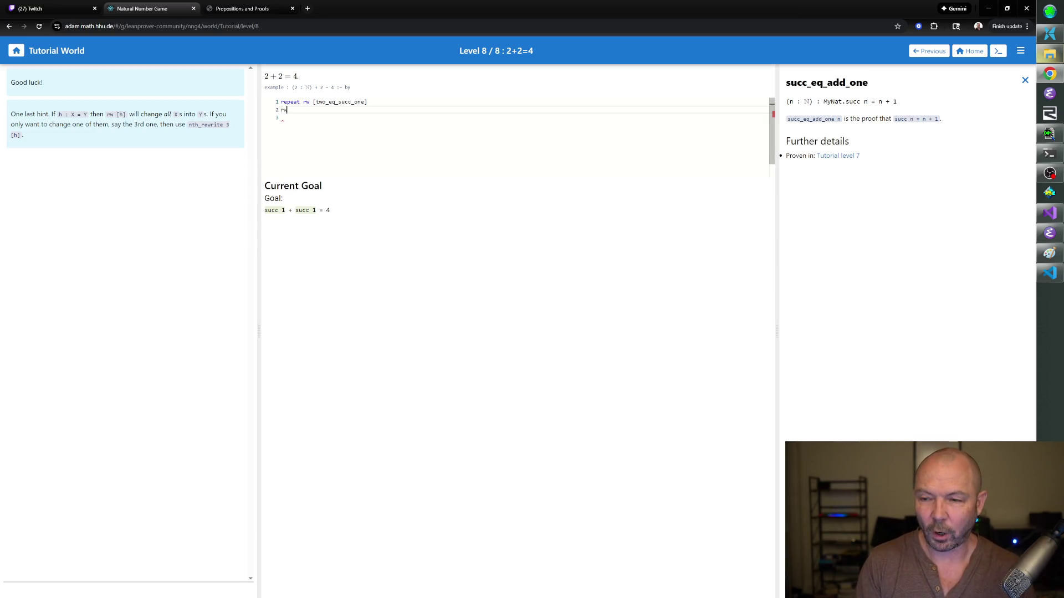
type("\\l")
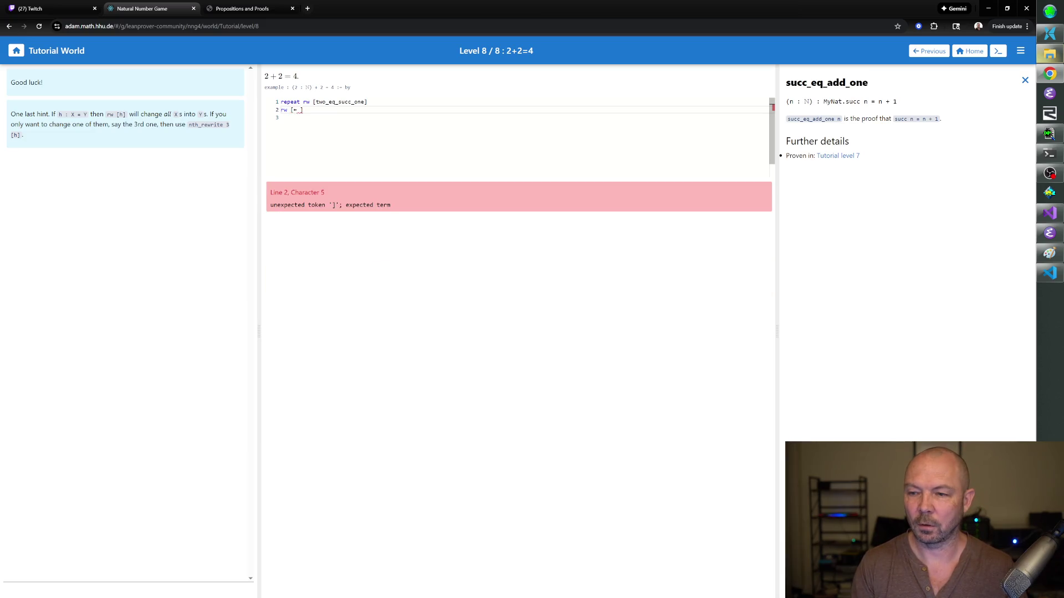
type(" succ_eq_add")
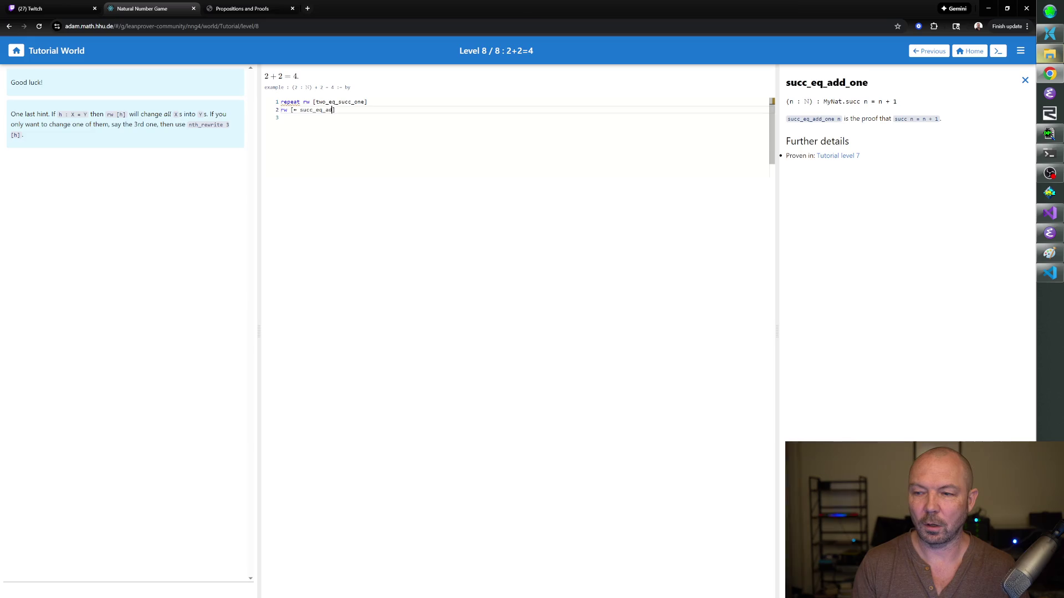
type("_one]")
- Remove the ← from line 2's rw [succ_eq_add_one] so the goal becomes 1 + 1 + (1 + 1) = 4
key("Return")
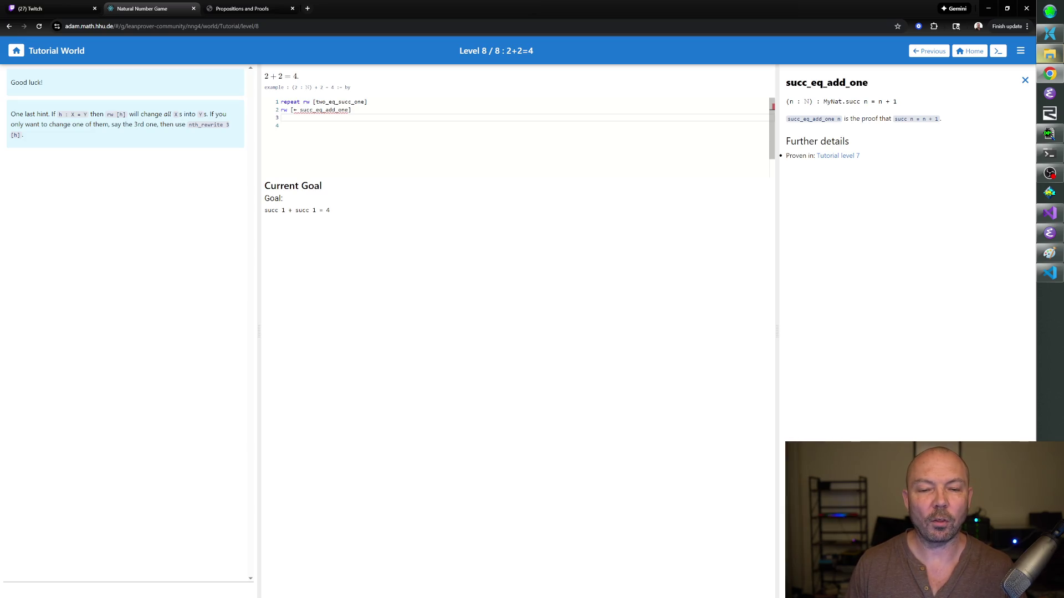
type("]")
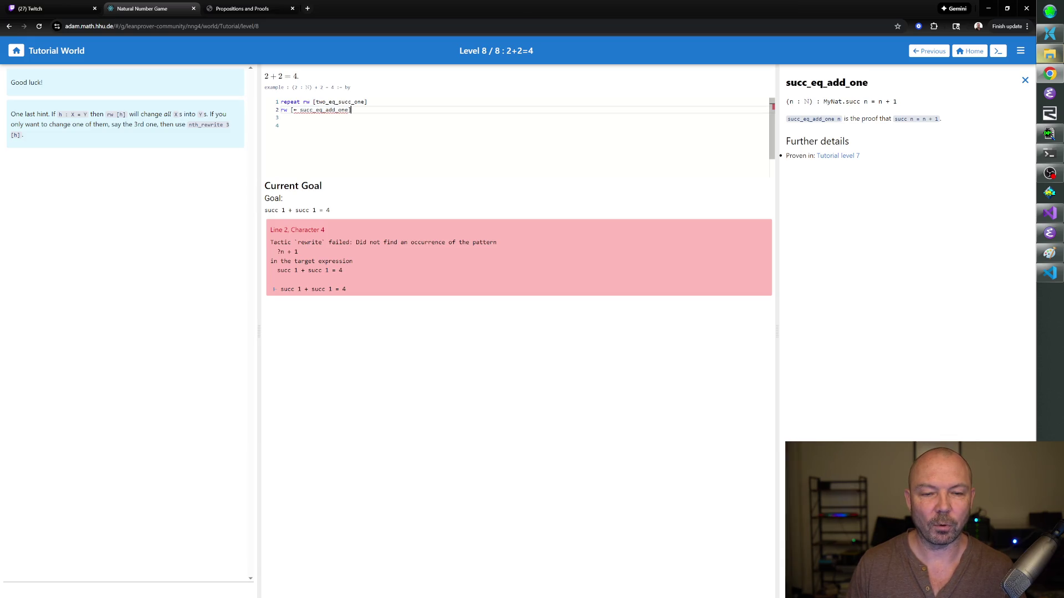
key("Return")
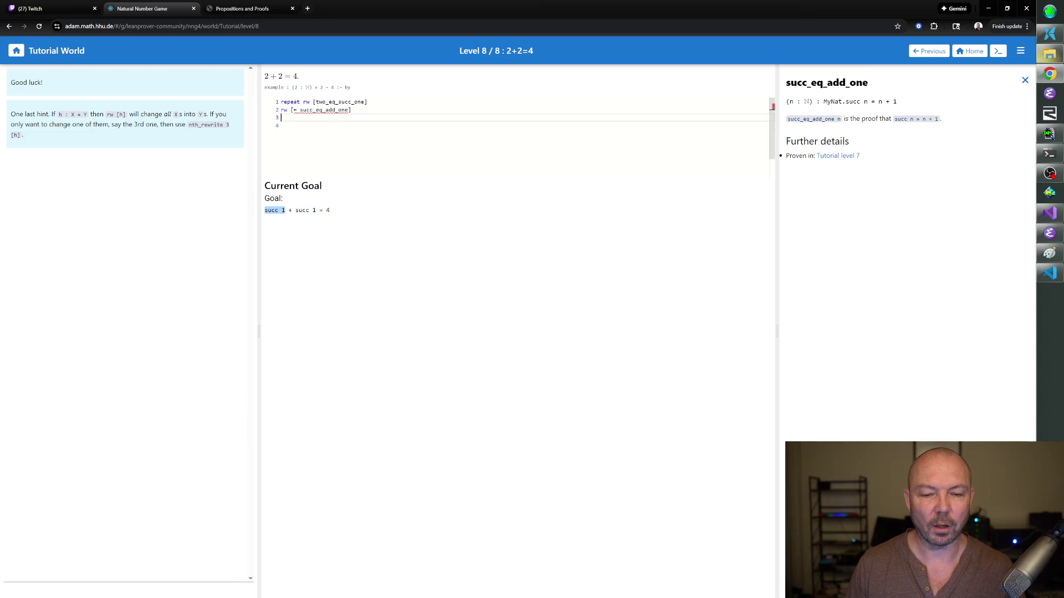
key("Left")
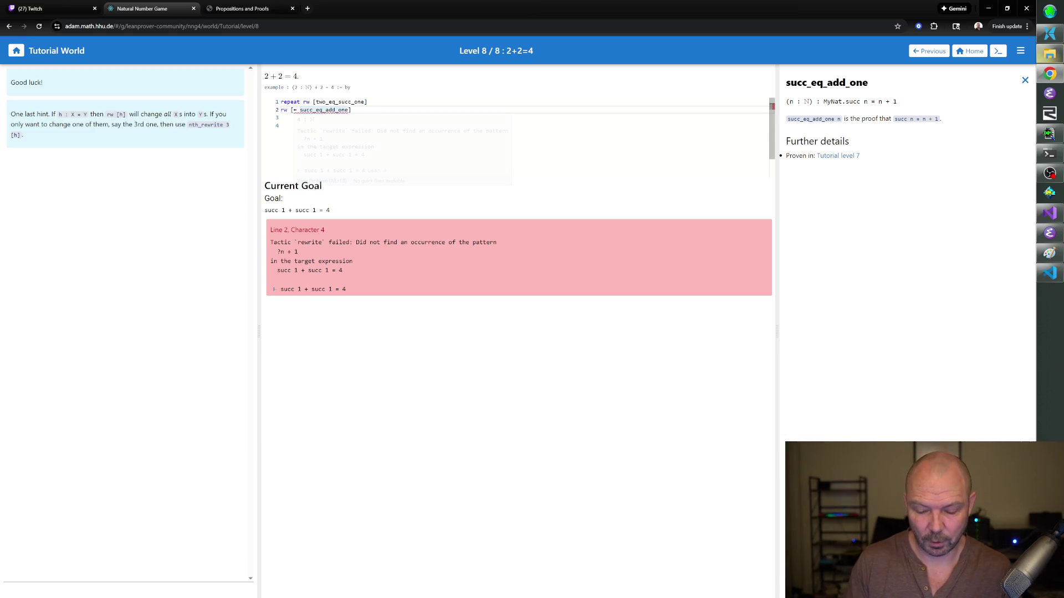
key("BackSpace")
key("BackSpace")
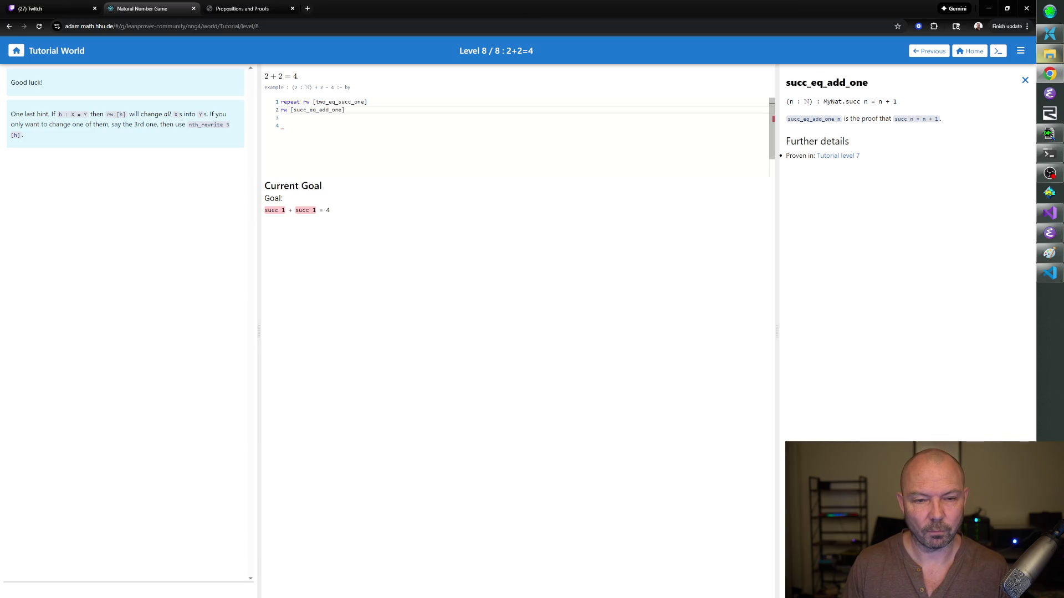
key("Return")
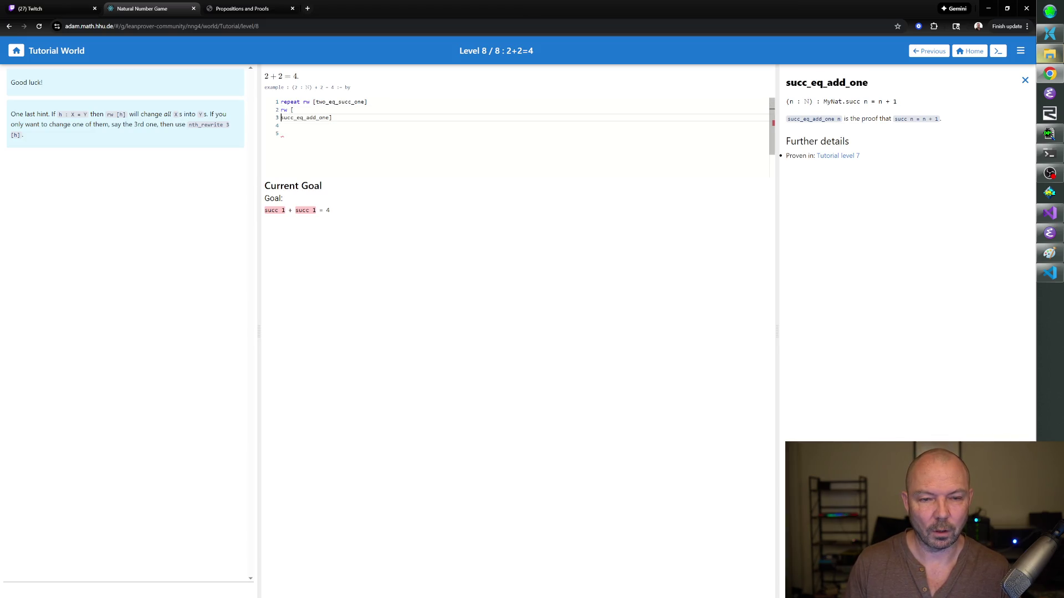
key("BackSpace")
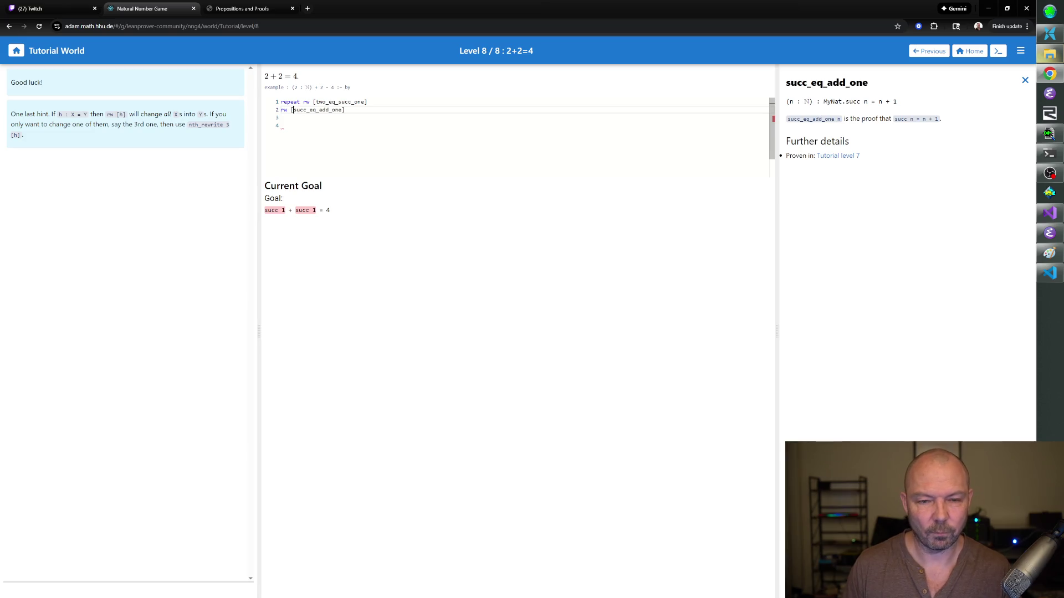
key("Return")
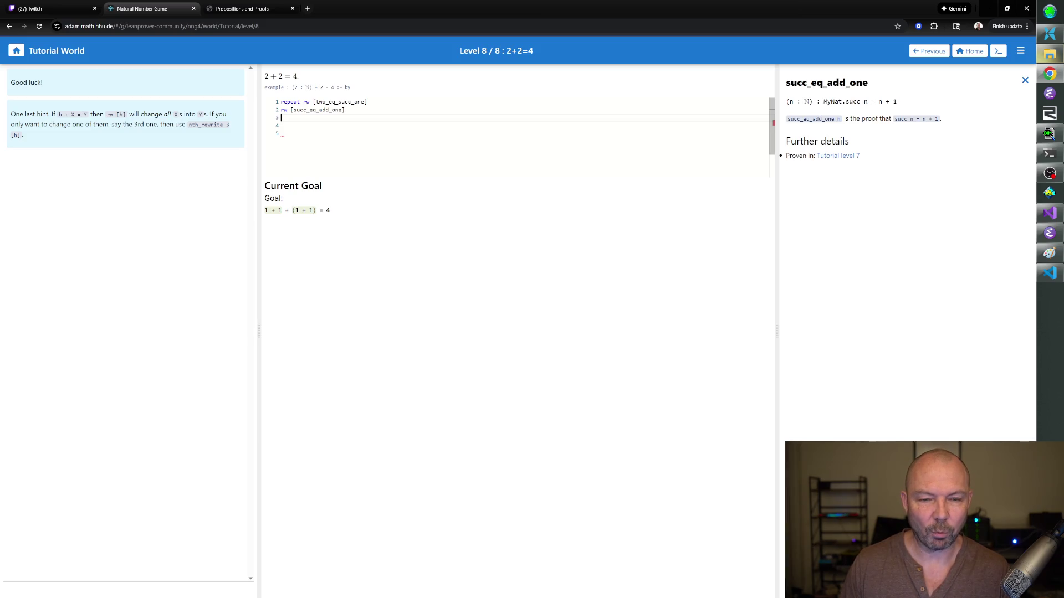
- Change line 2 to nth_rewrite [succ_eq_add_one], trying occurrence 2 then 1
key("Up")
key("Delete")
key("Delete")
type("nth_re")
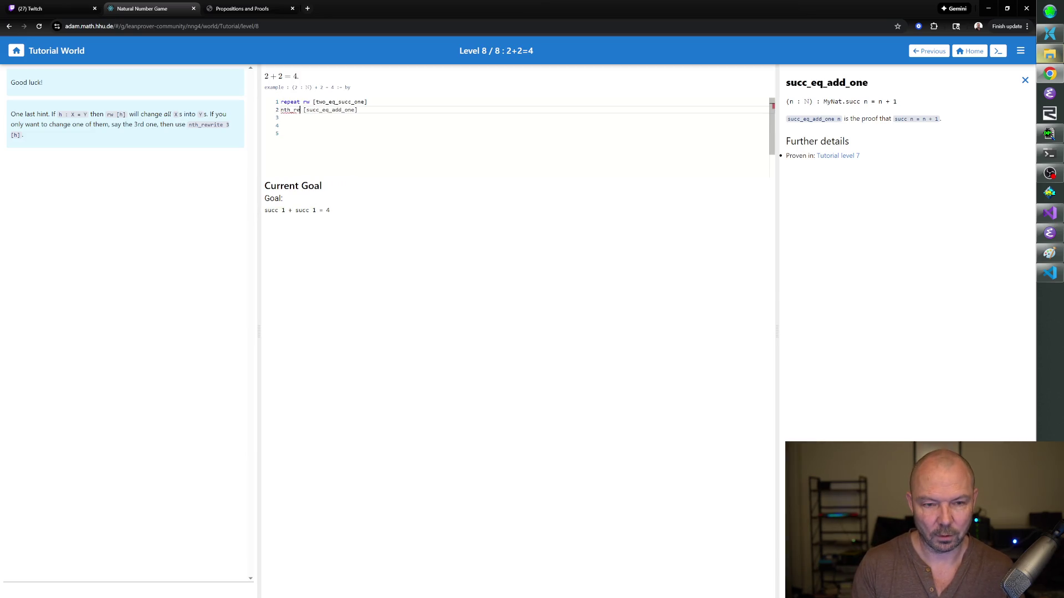
type("write 1")
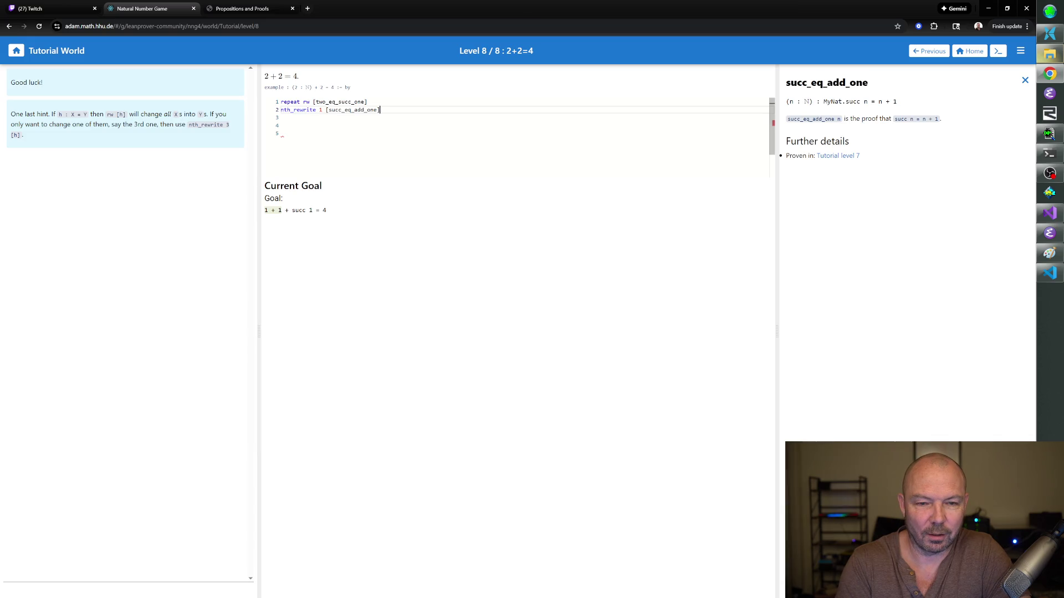
left_click(318, 110)
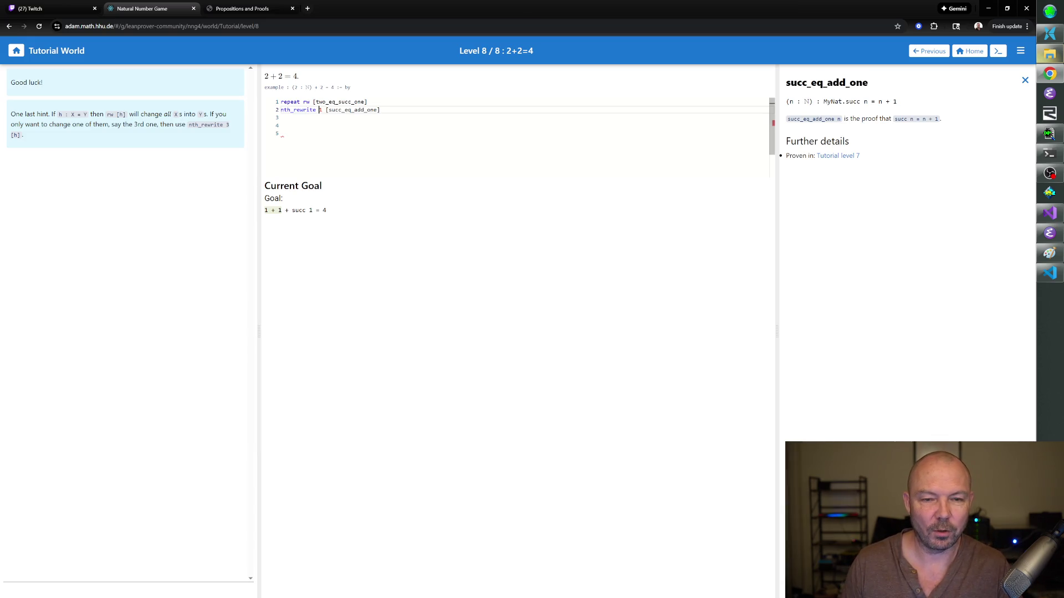
type("2")
key("Down")
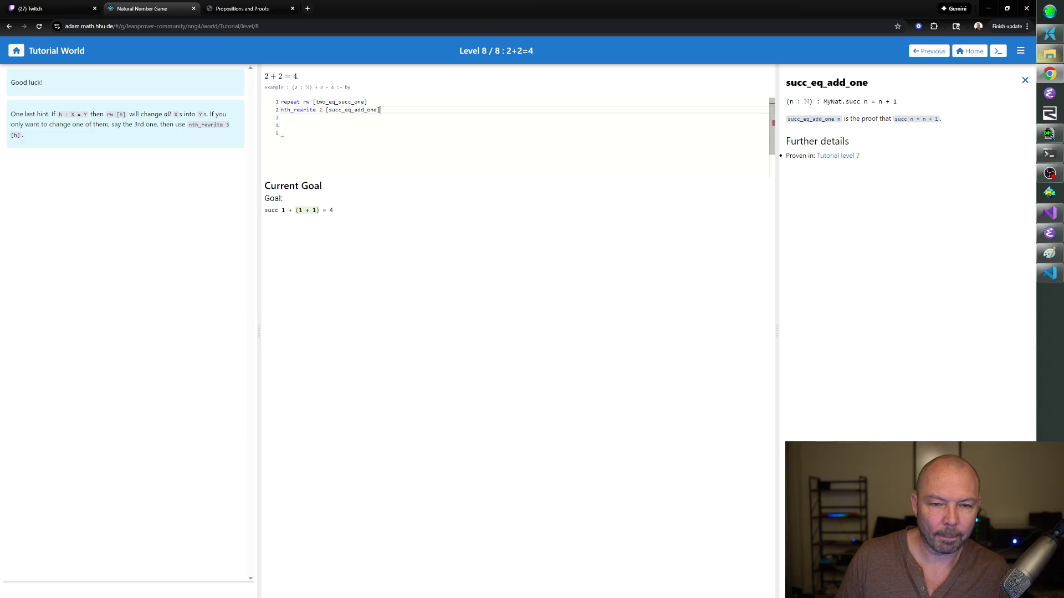
double_click(320, 110)
type("1")
key("Down")
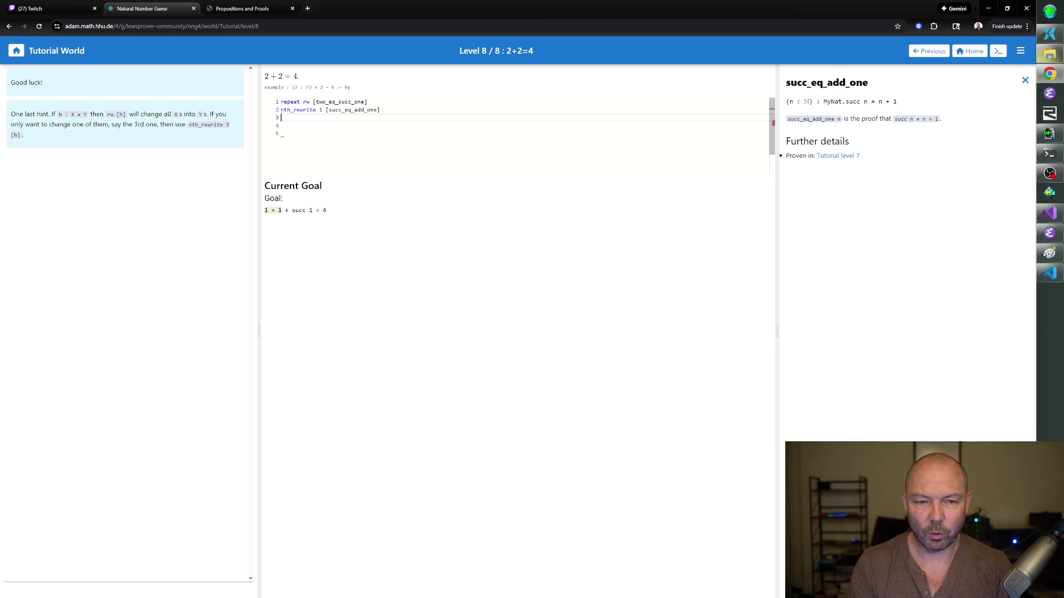
type("rw [succ_eq_add_one]")
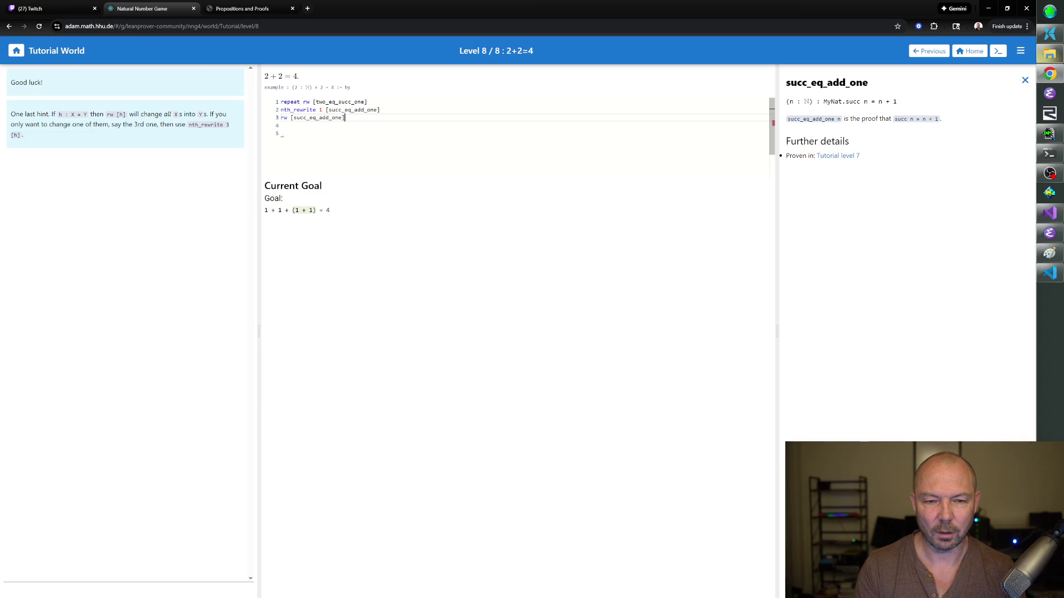
- Add and test a reversed rw [← succ_eq_add_one] on line 3
key("Return")
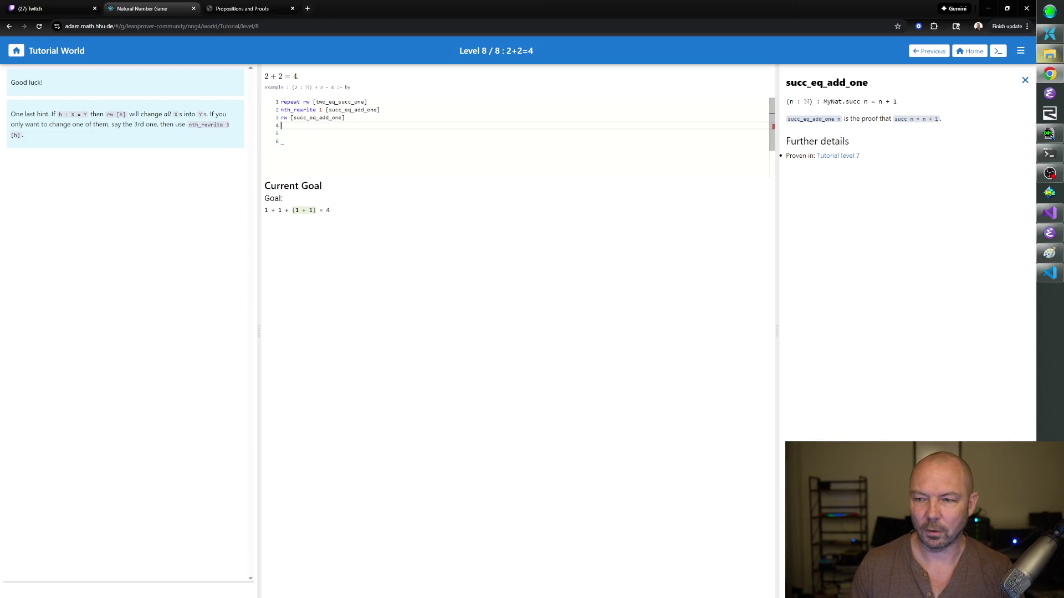
key("Up")
key("Right")
key("Right")
key("Right")
type("←")
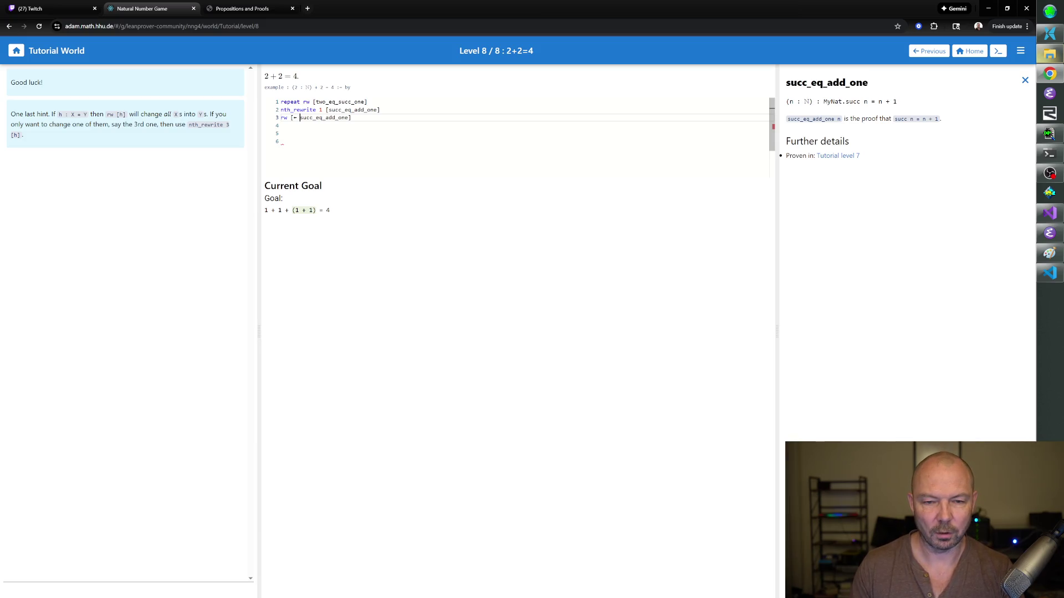
key("End")
key("Return")
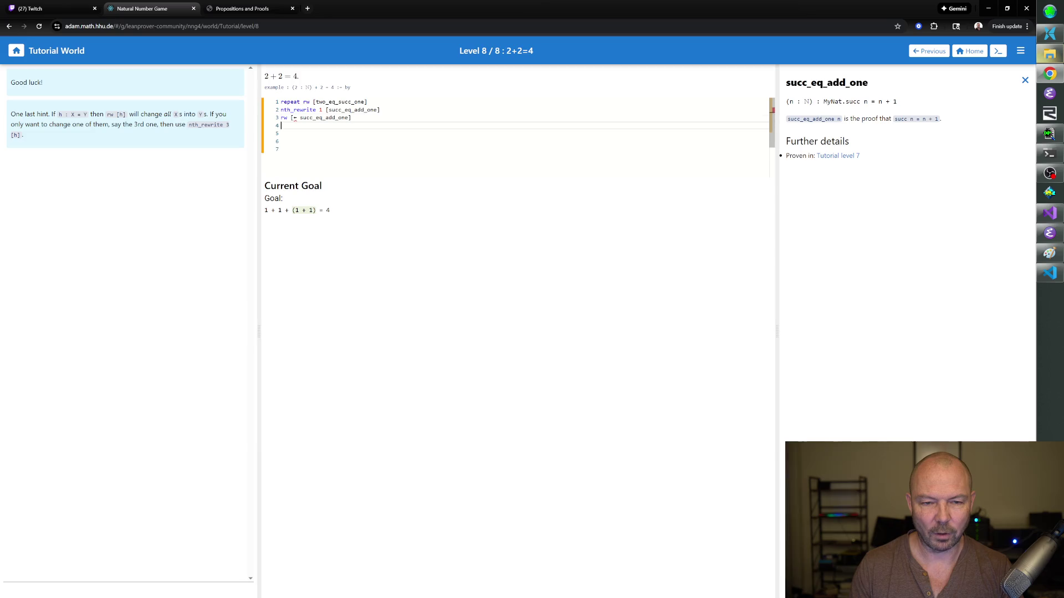
key("Delete")
key("Delete")
key("Delete")
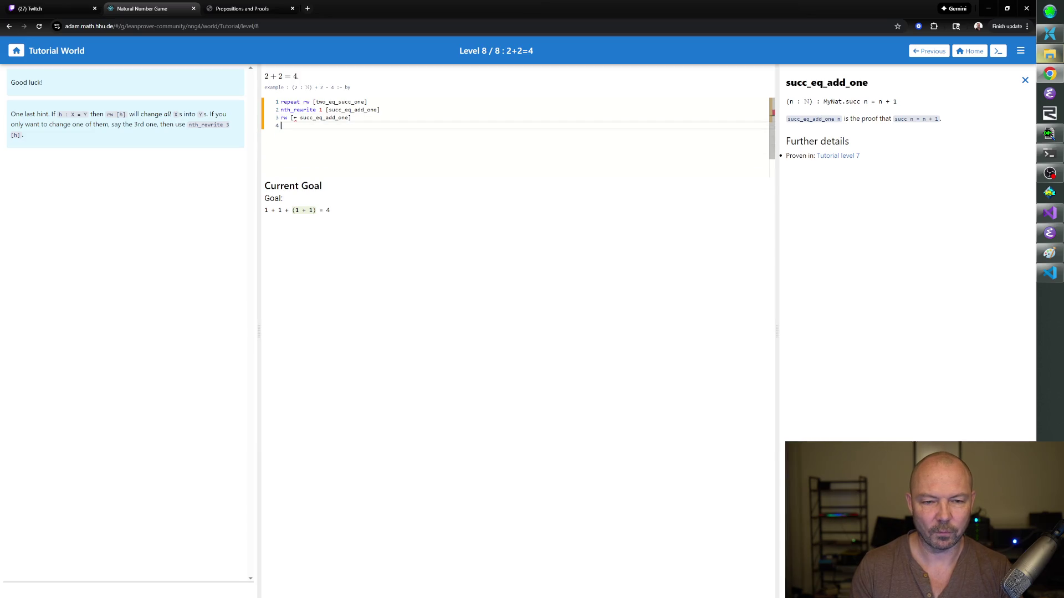
key("Up")
key("End")
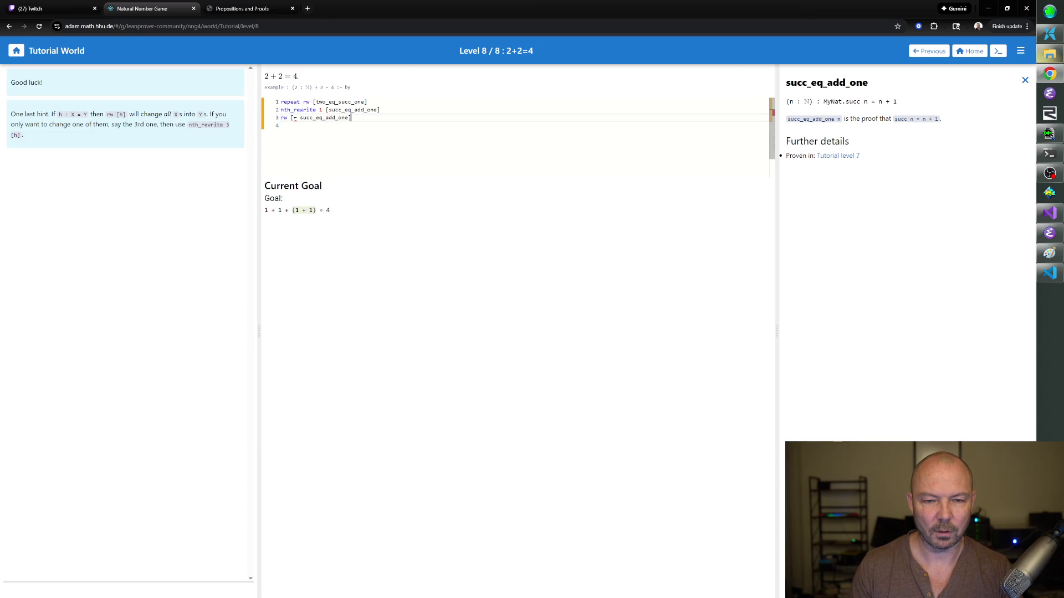
- Delete the reversed rewrite line 3 and the nth_rewrite line 2
key("shift+Left")
key("shift+Left")
key("shift+Left")
key("shift+Home")
key("BackSpace")
key("Up")
key("End")
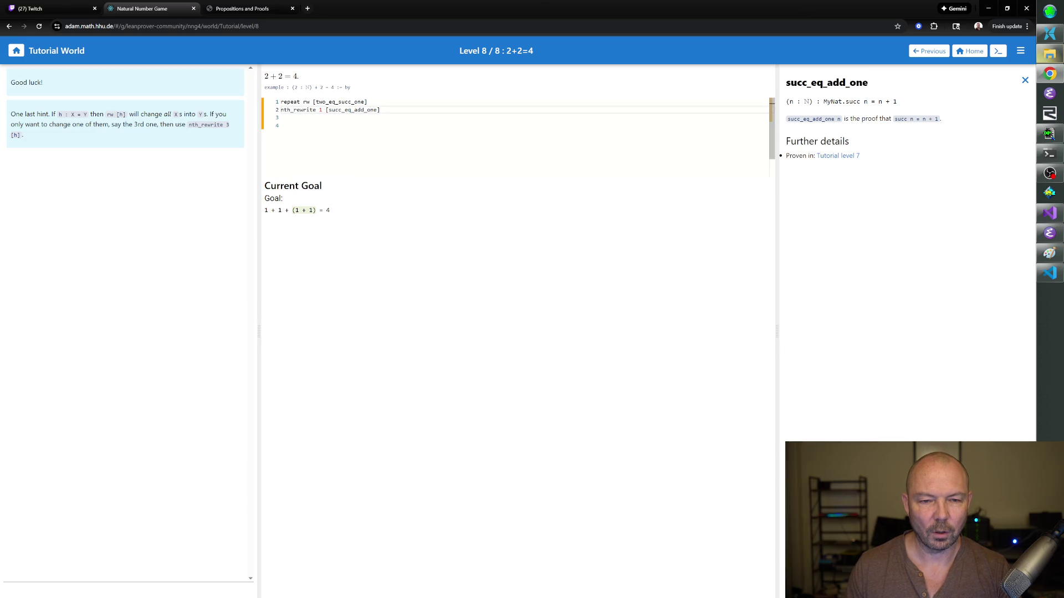
key("shift+Up")
key("BackSpace")
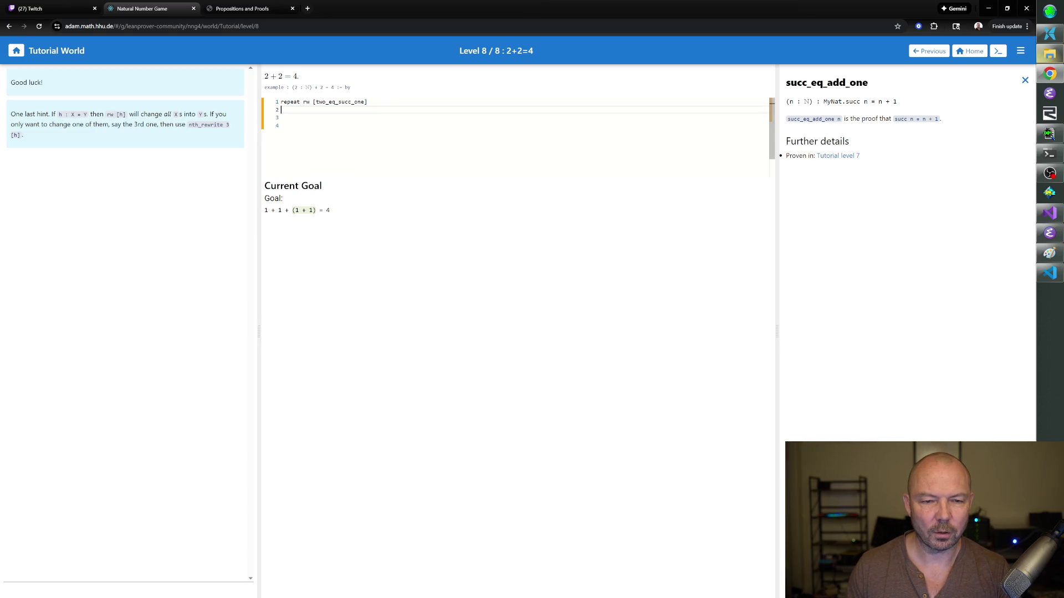
- Tidy leftover blank lines so only the two_eq_succ_one line remains, caret on repeat
key("Return")
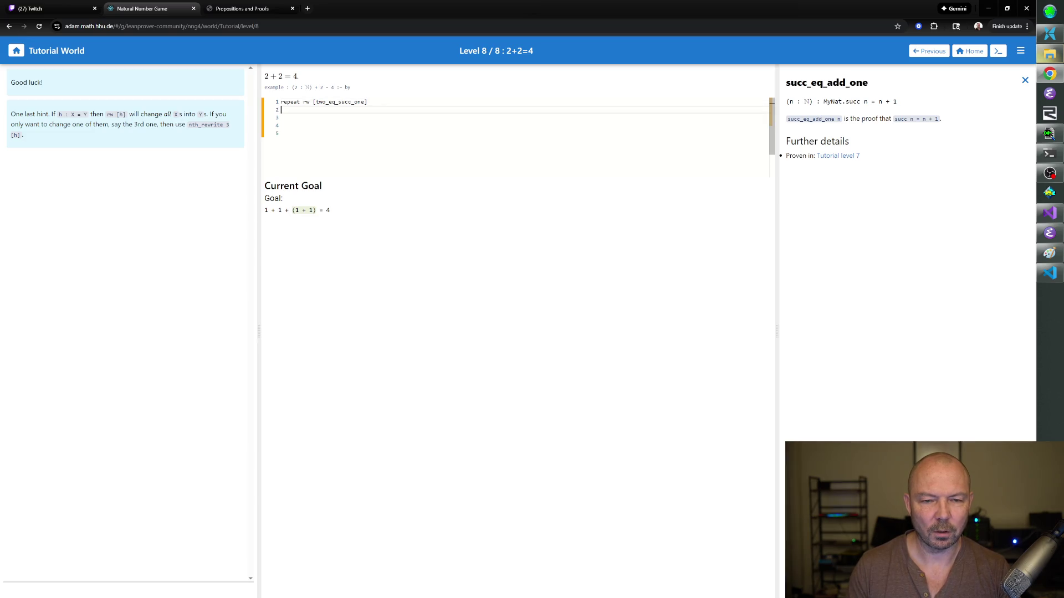
key("BackSpace")
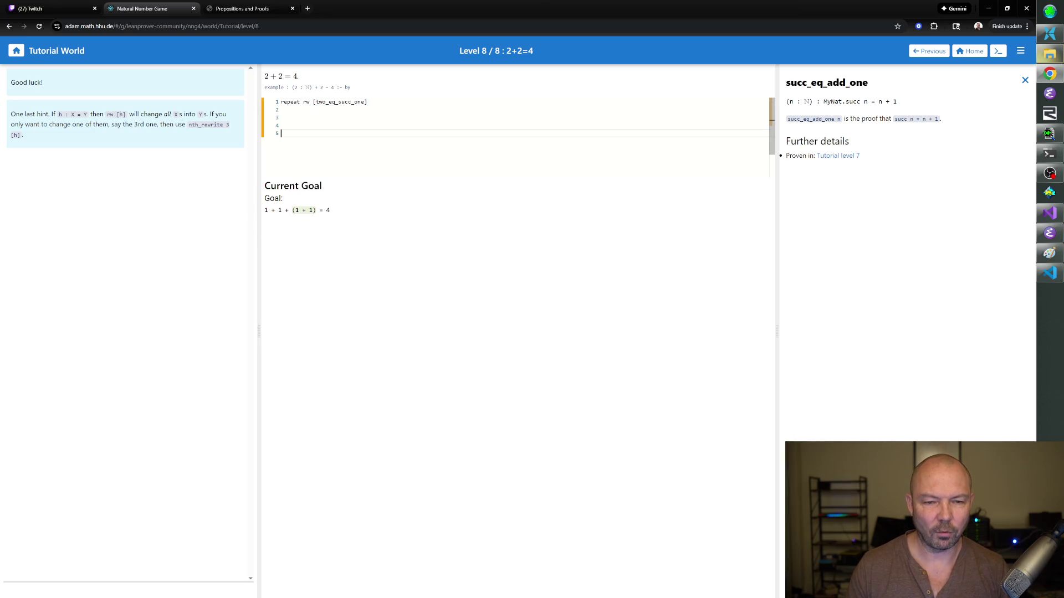
key("BackSpace")
key("BackSpace")
key("BackSpace")
key("BackSpace")
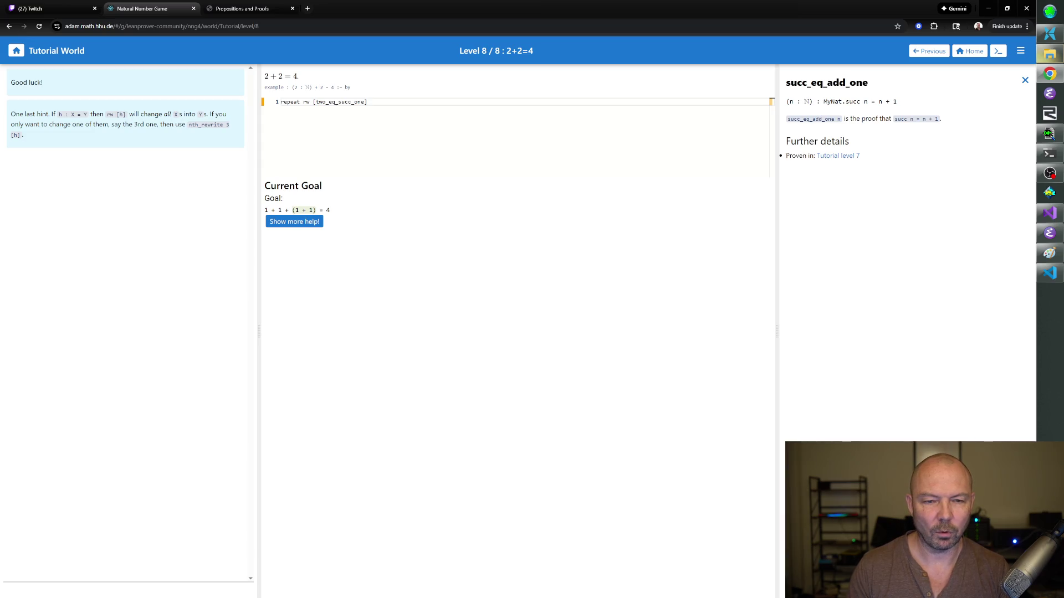
key("Return")
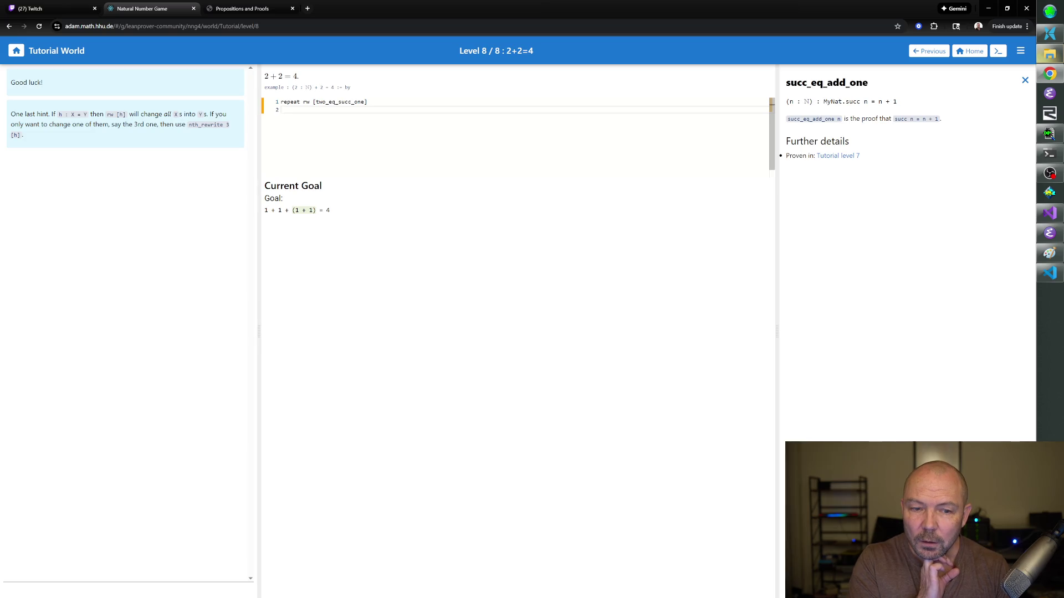
left_click(287, 101)
- Strip the repeat keyword and turn line 1 into an nth_rewrite, then remove its occurrence number
left_click(277, 102)
key("ctrl+Delete")
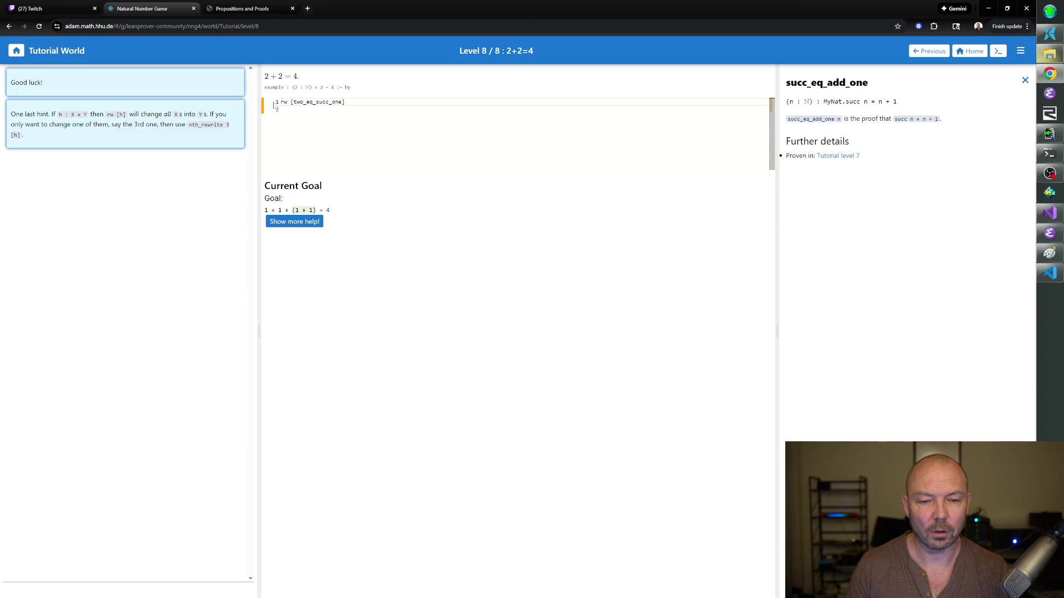
key("ctrl+shift+Right")
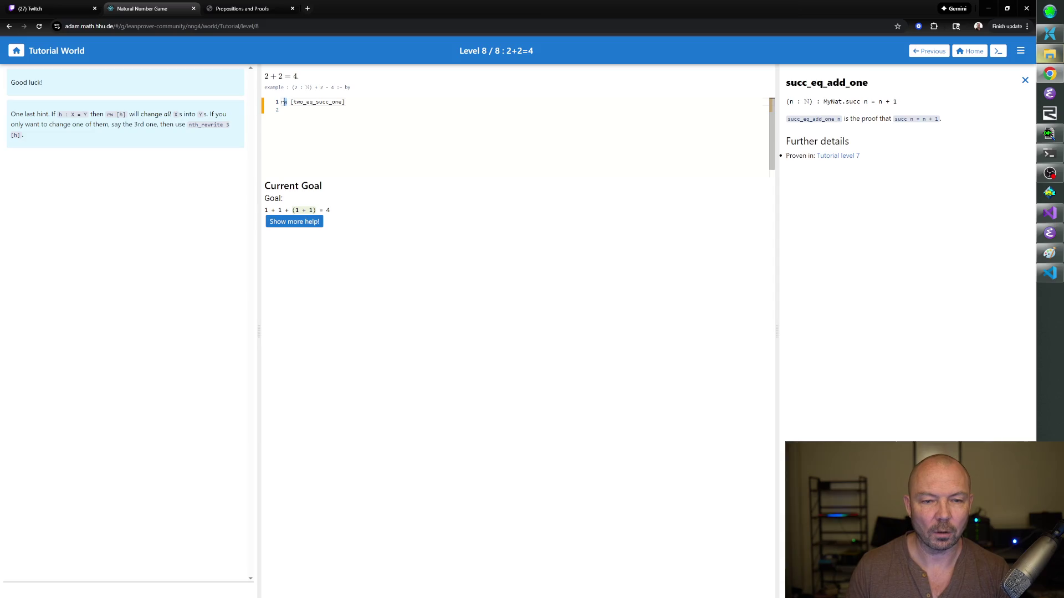
type("nth_rewrite ")
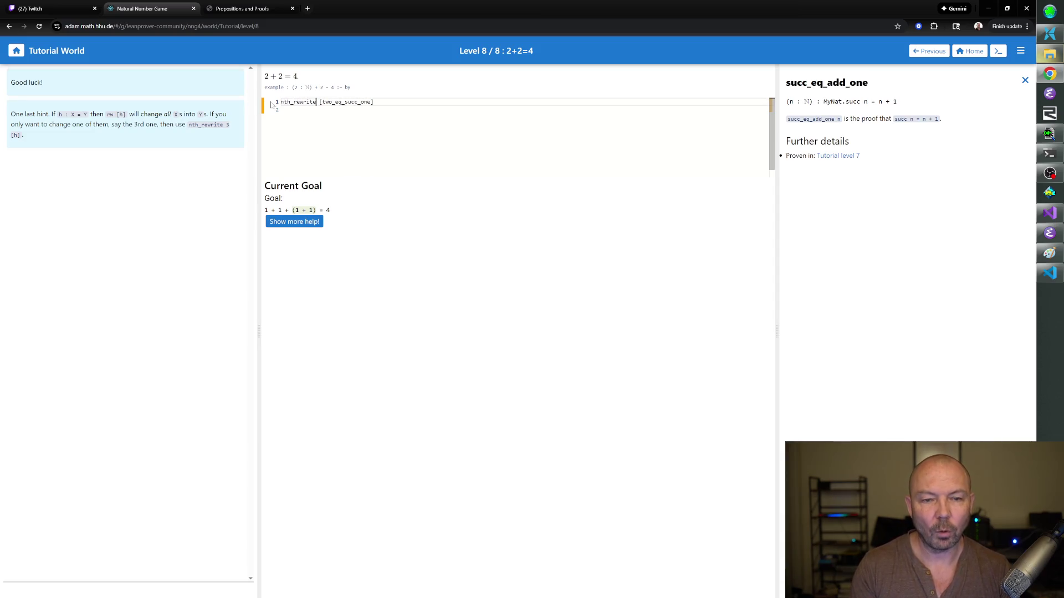
type("2")
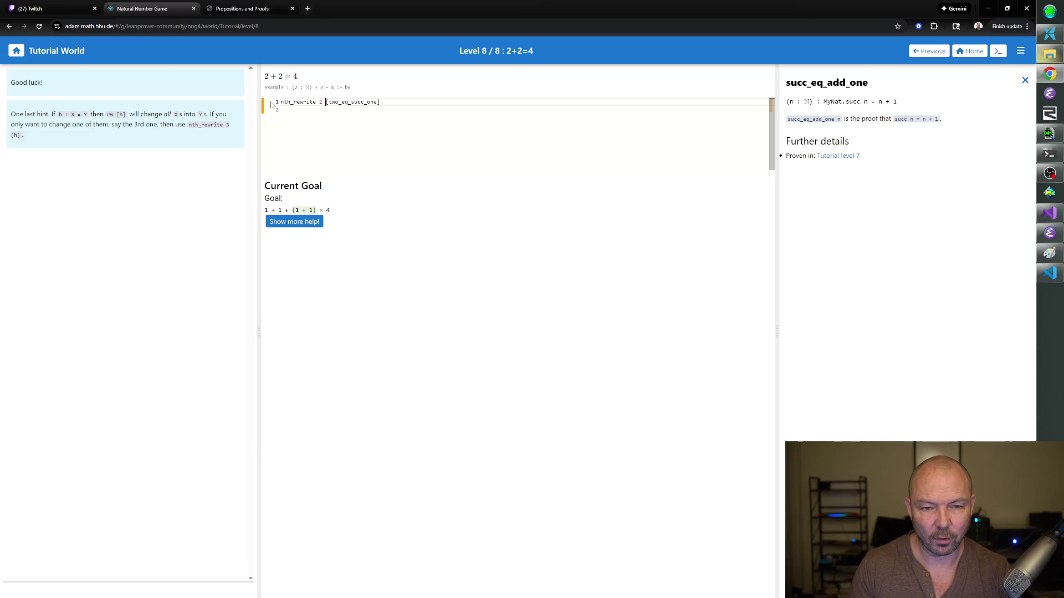
key("Return")
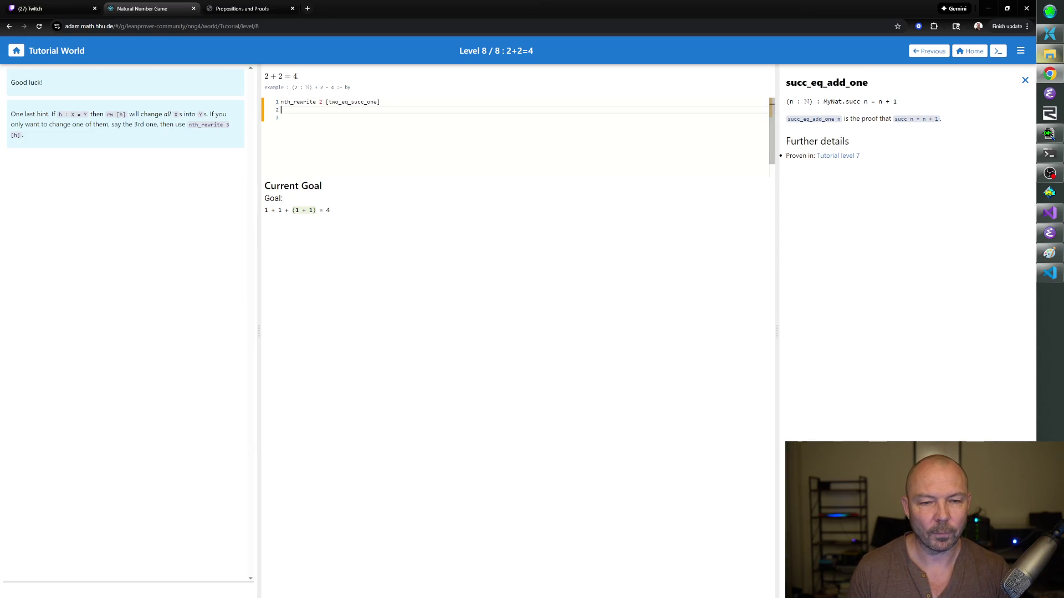
key("BackSpace")
type("1")
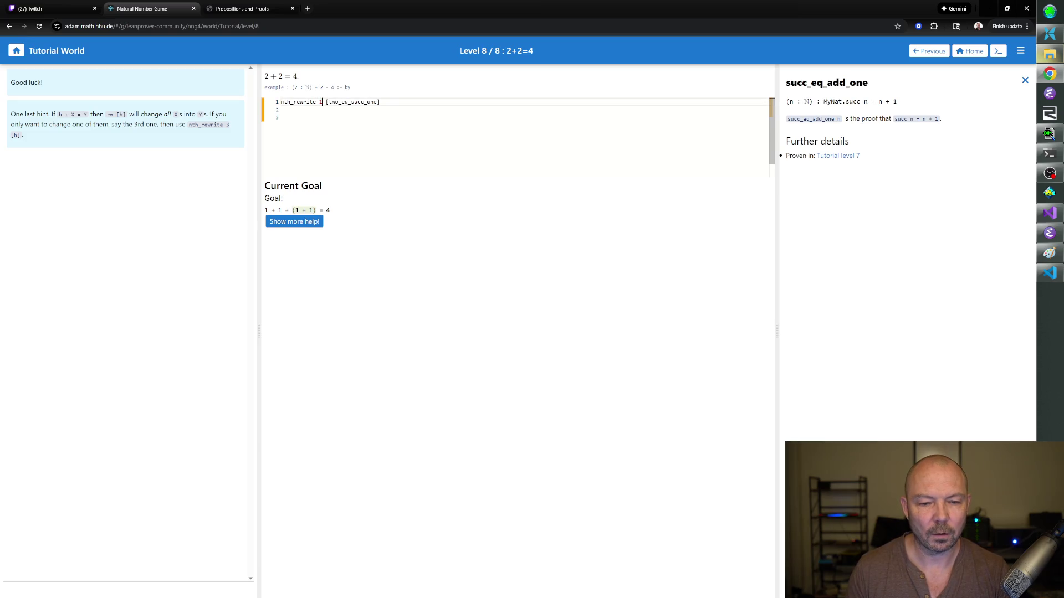
key("Return")
key("BackSpace")
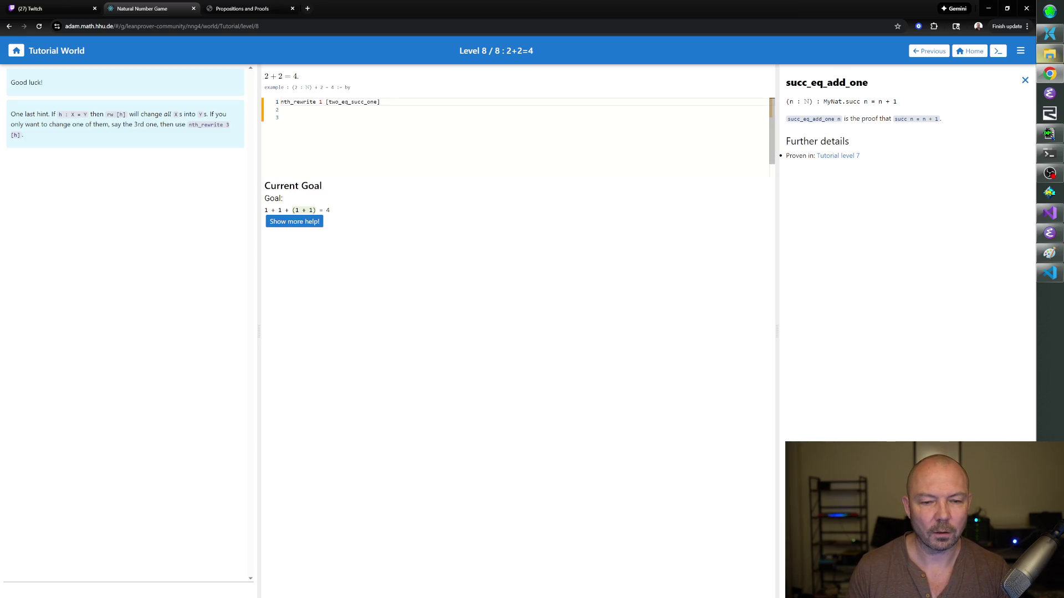
- Delete the nth_rewrite line and blank lines, leaving the proof editor empty
key("Down")
key("Down")
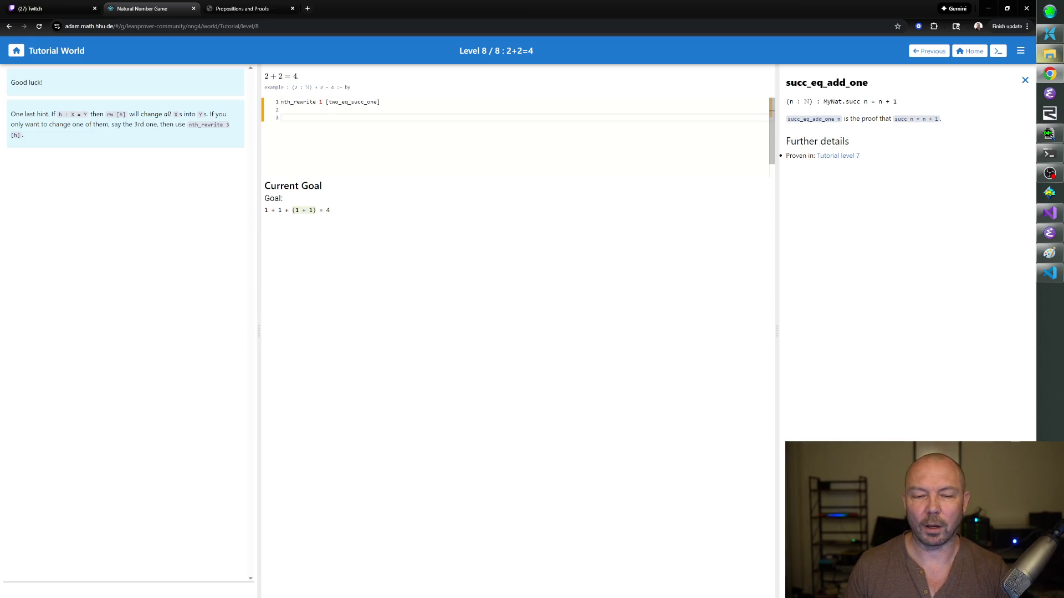
key("BackSpace")
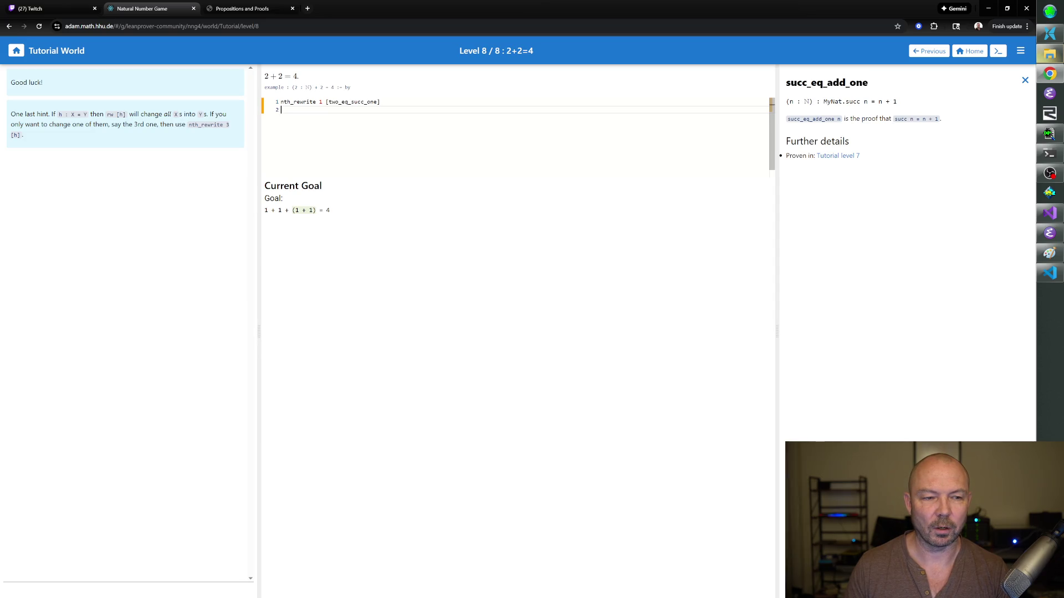
key("Up")
key("shift+End")
key("BackSpace")
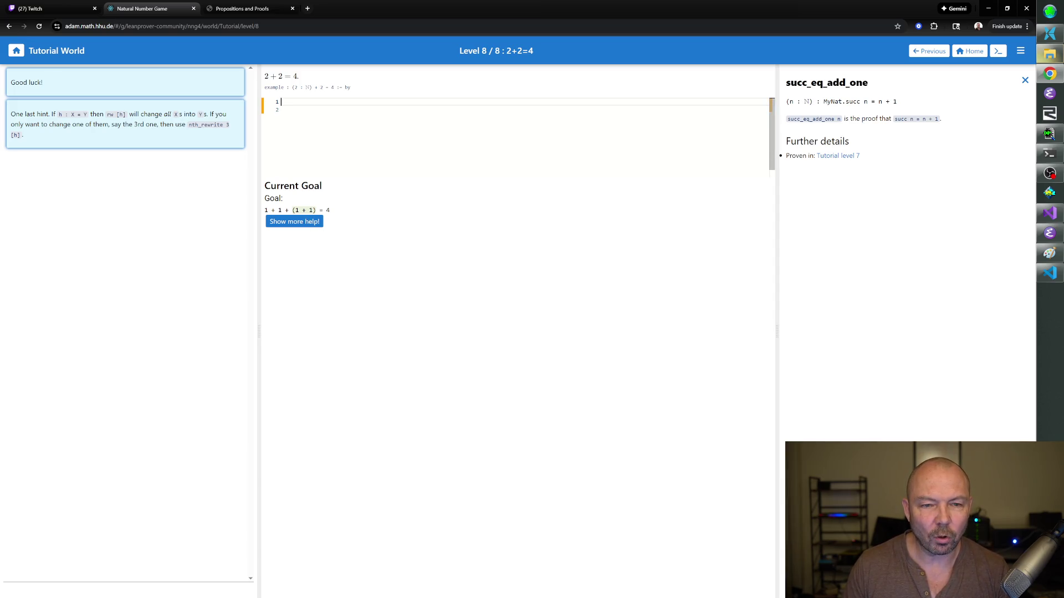
key("Delete")
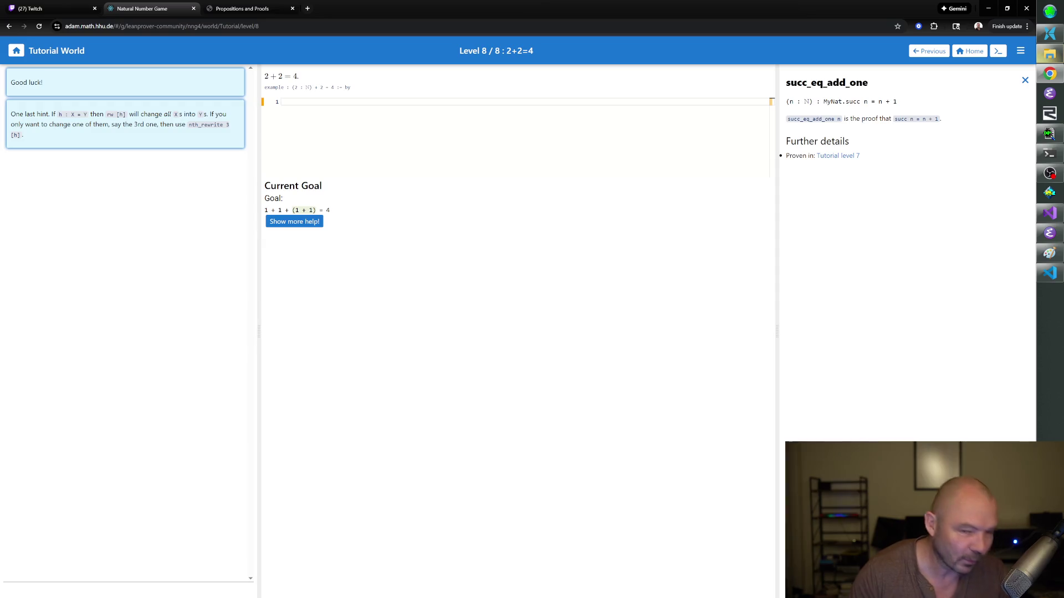
- Reload the Level 8 page so the goal resets to 2 + 2 = 4 with an empty proof
left_click(38, 26)
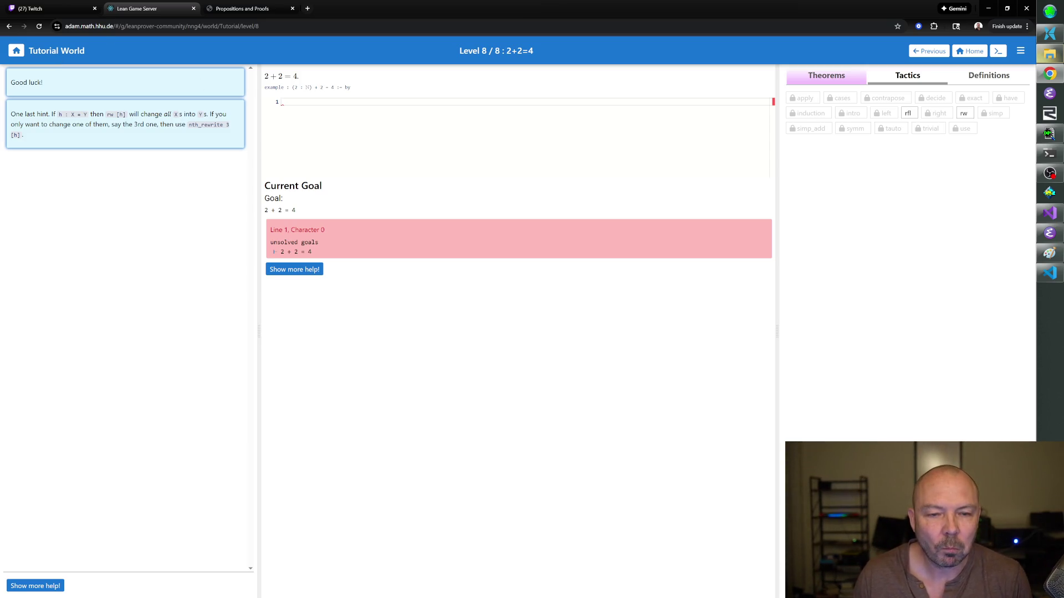
type("nth_rewri")
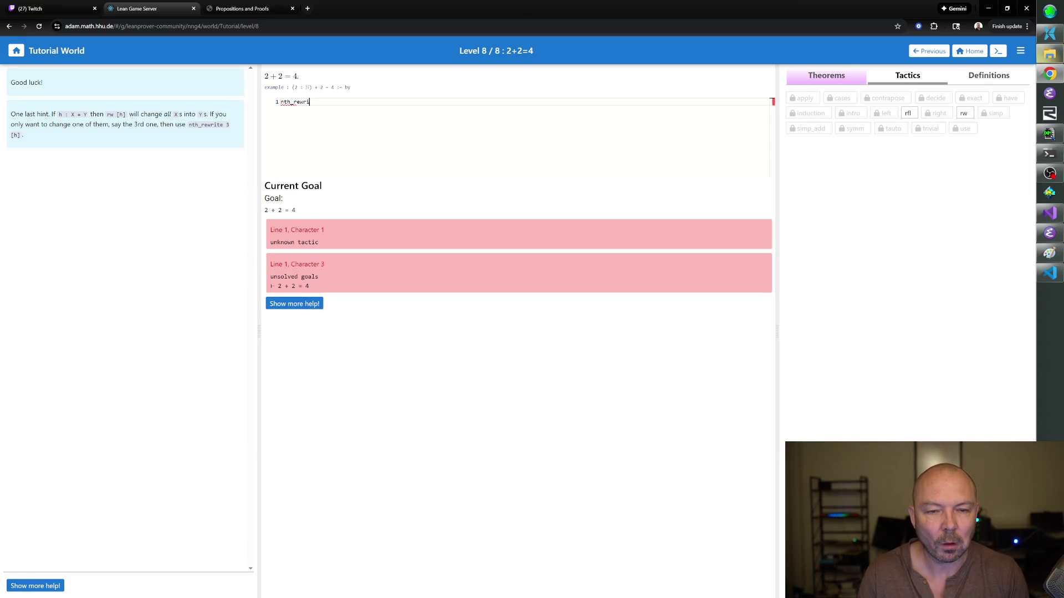
type("te 2 [")
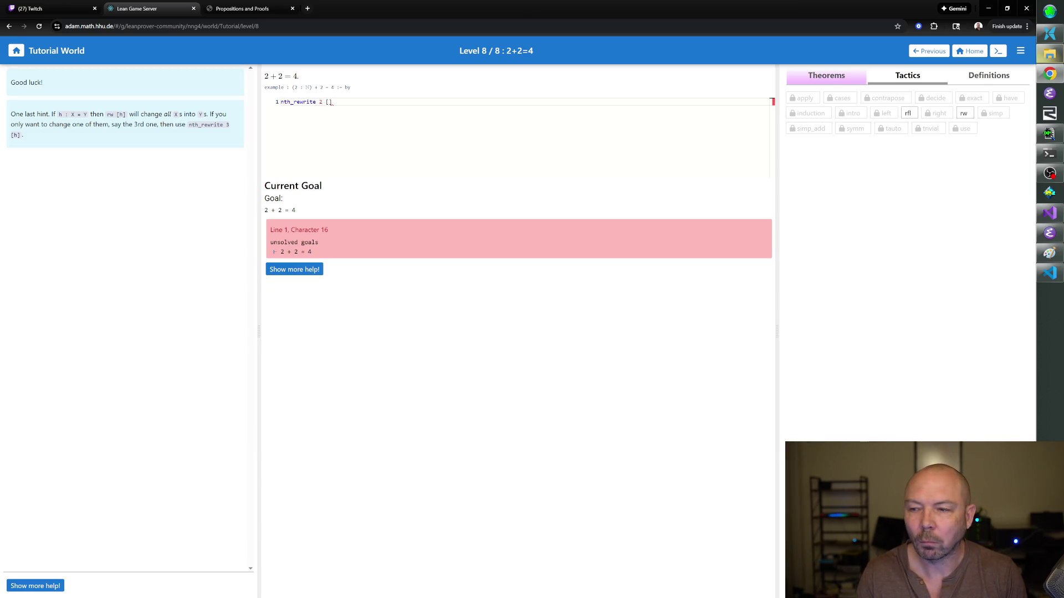
type("two_eq_succ_one")
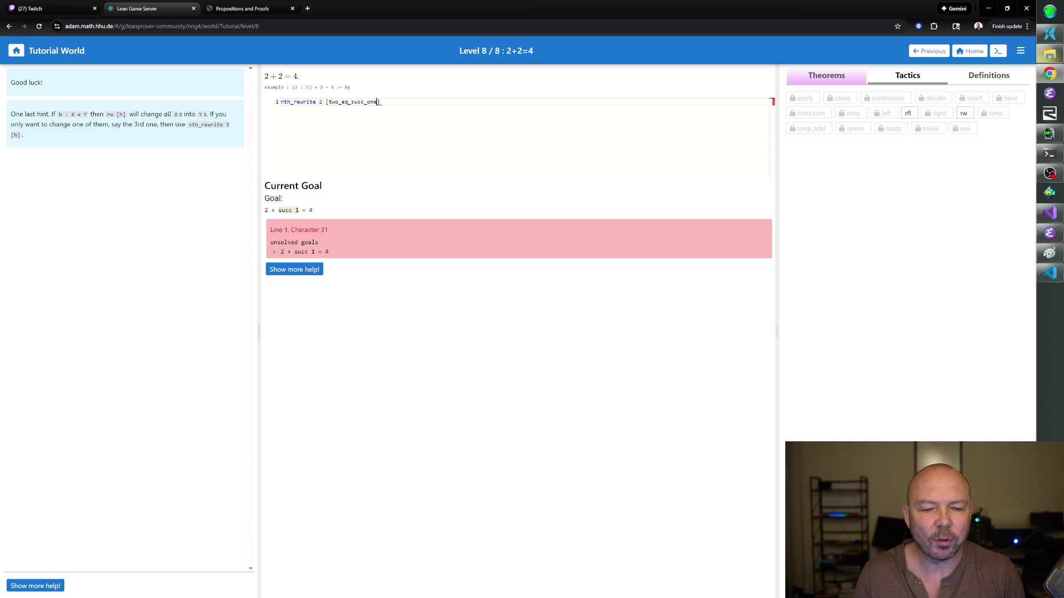
- Enter nth_rewrite 2 [two_eq_succ_one] and rw [succ_eq_add_one], giving goal 2 + (1 + 1) = 4, and show the theorems list
key("Return")
type("rw [")
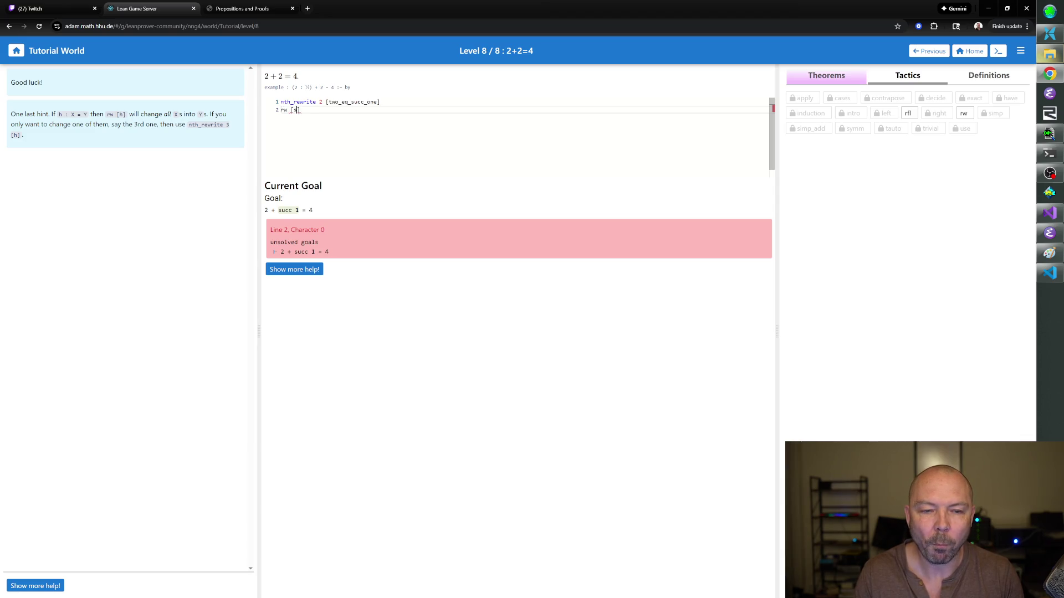
type("succ_eq_add_one")
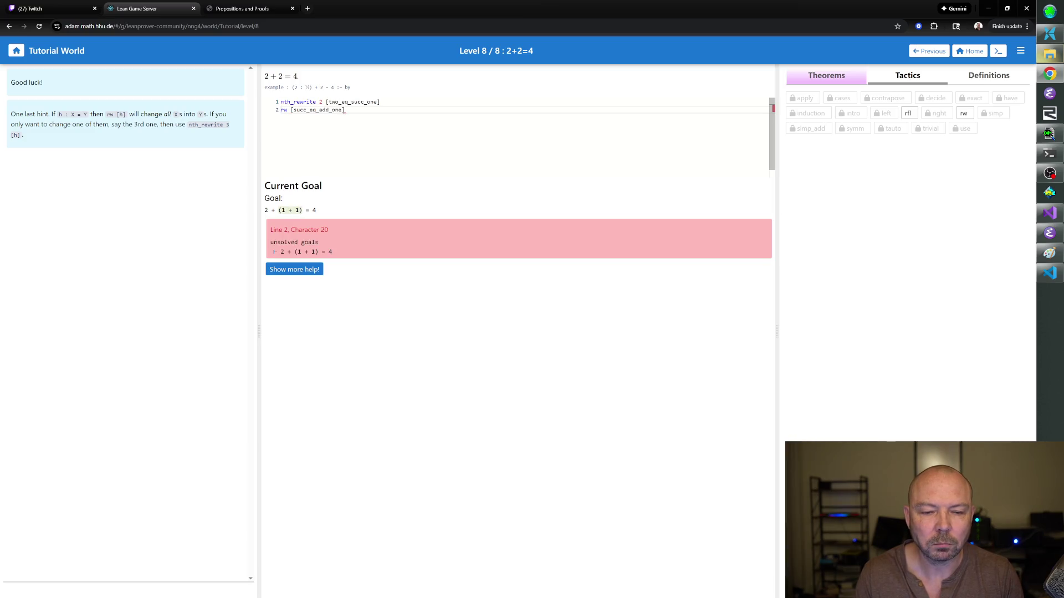
left_click(826, 75)
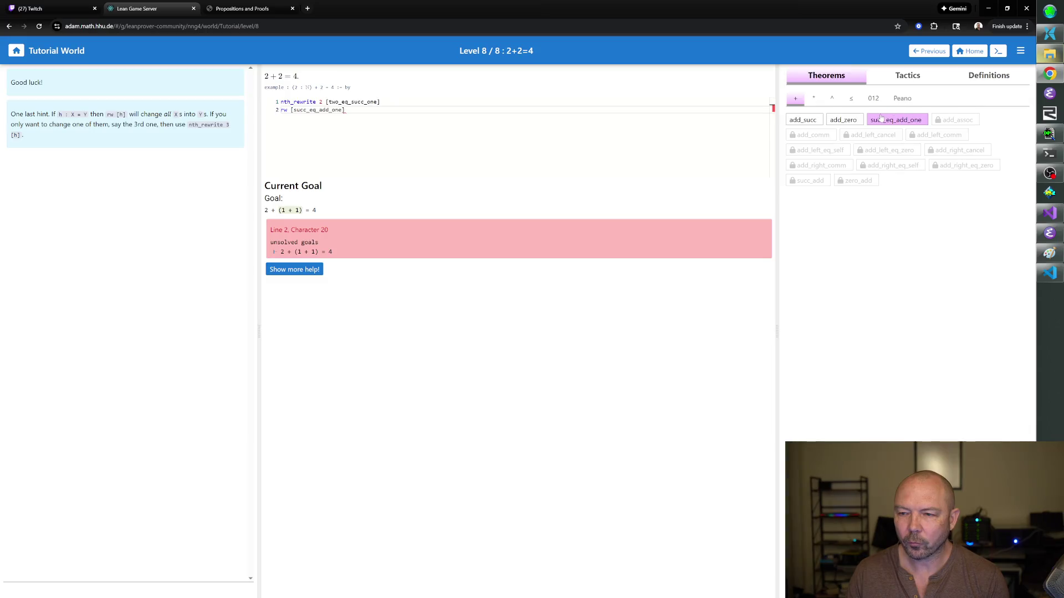
- View the add_succ theorem's documentation and start an empty third proof line
left_click(812, 121)
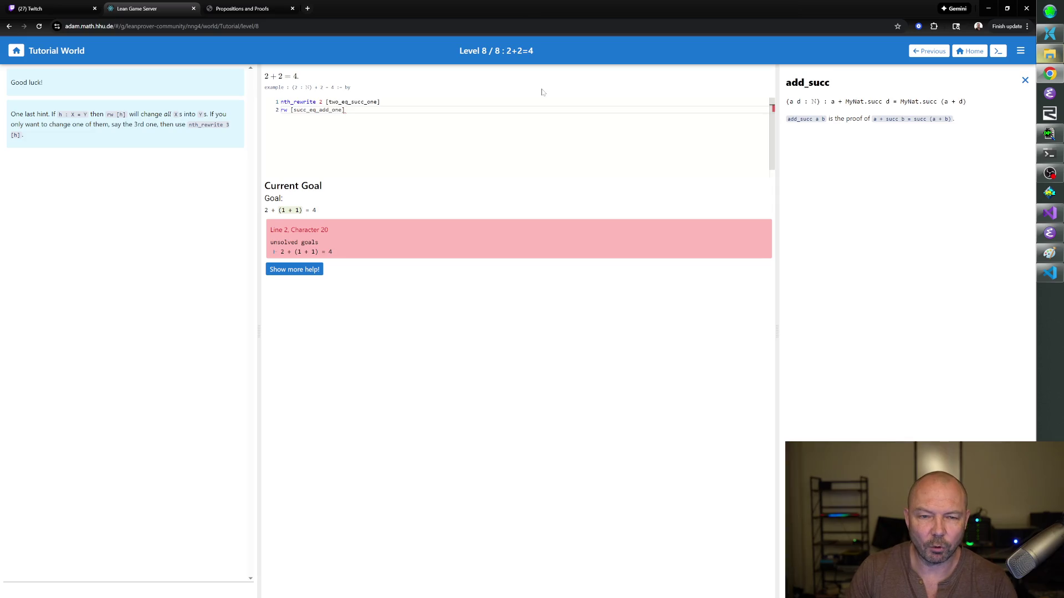
key("Return")
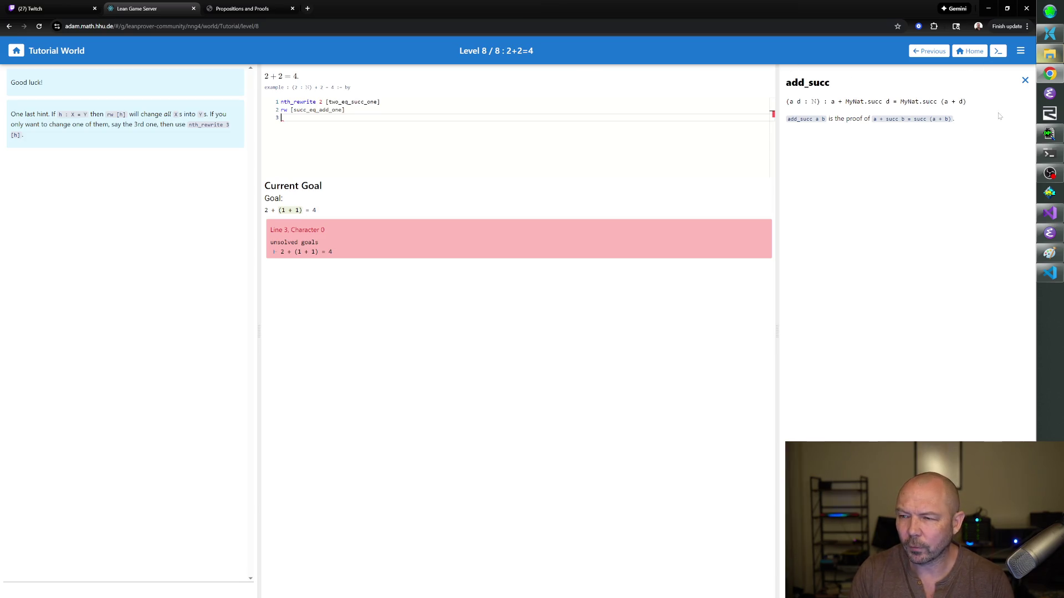
left_click(1025, 81)
left_click(837, 121)
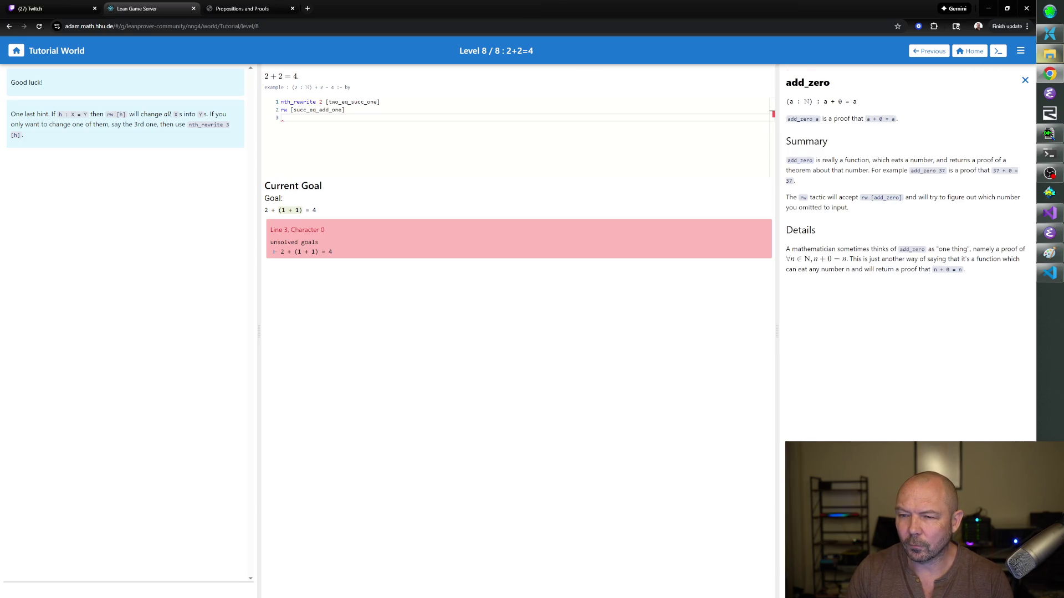
left_click(1025, 80)
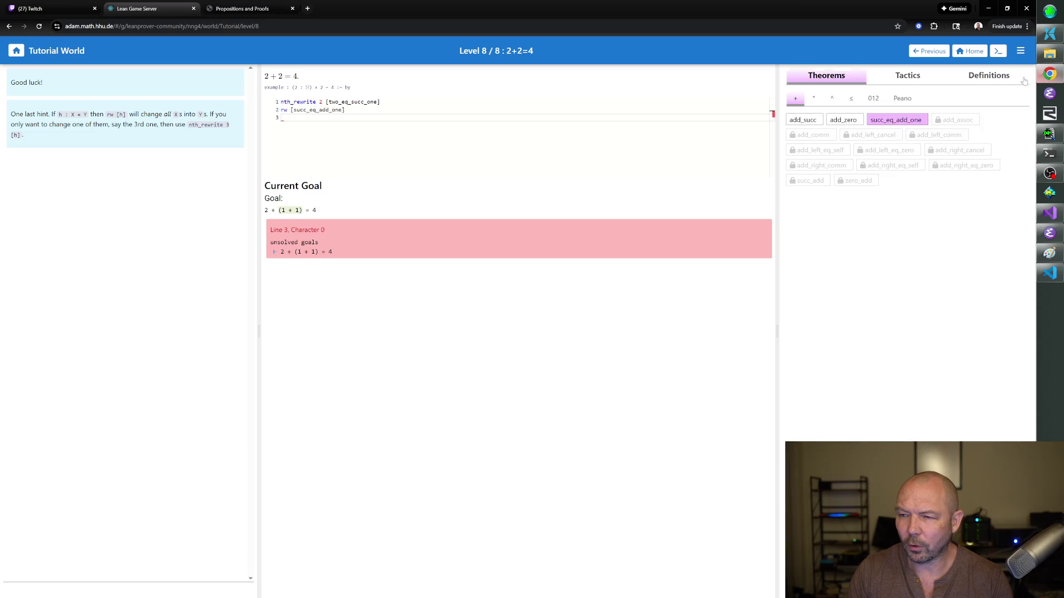
left_click(799, 124)
left_click(1025, 81)
left_click(895, 121)
left_click(1025, 81)
left_click(813, 121)
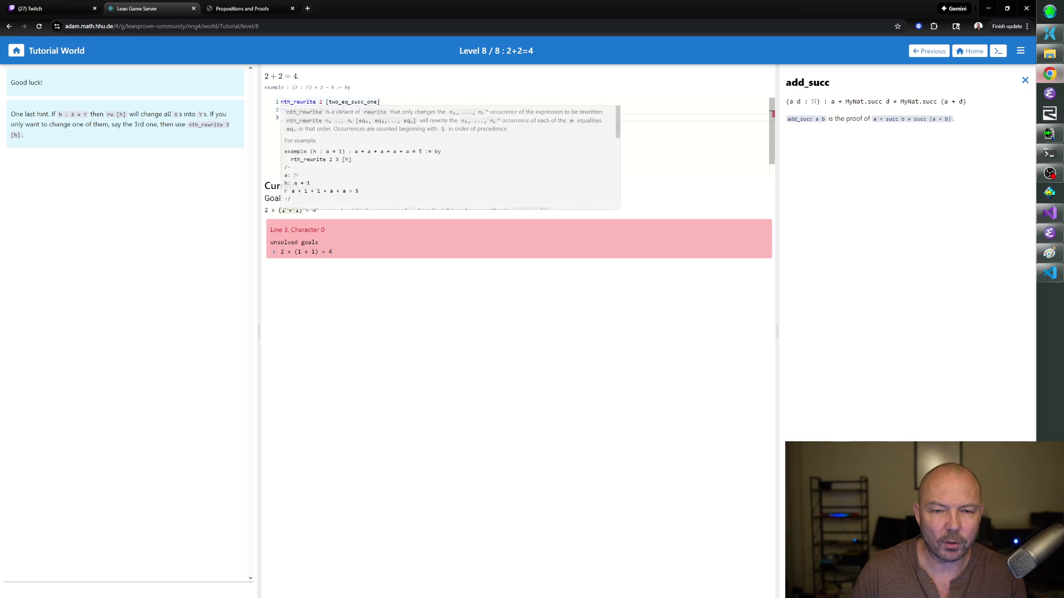
left_click_drag(323, 102, 280, 102)
type("rw")
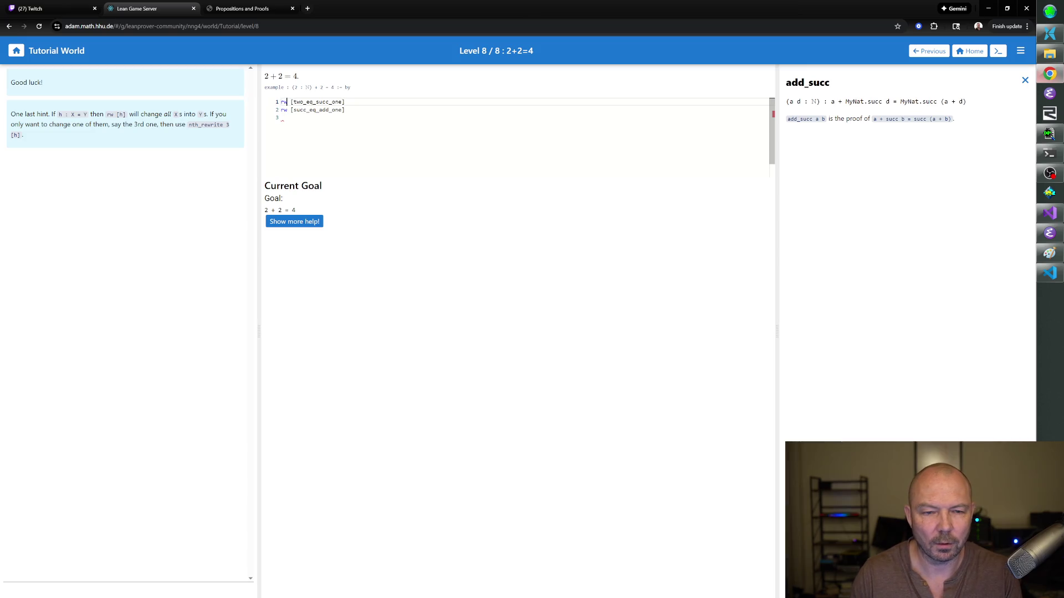
- Change line 1 to rw [two_eq_succ_one] and draft nth_rewrite 4 [one_eq_succ_0] on line 3, closing the add_succ details
left_click(282, 117)
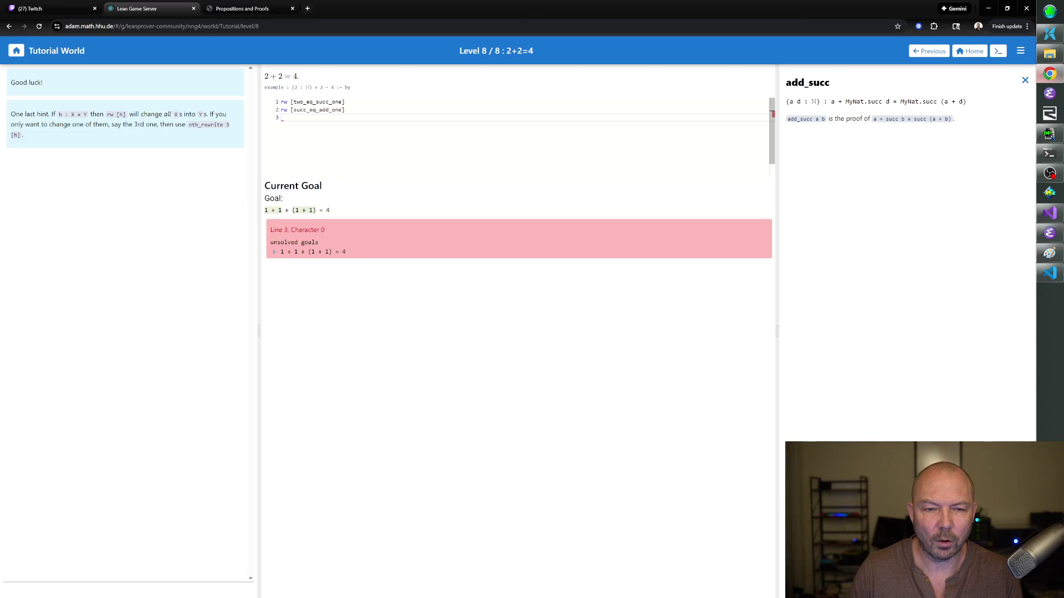
type("nth_rewr")
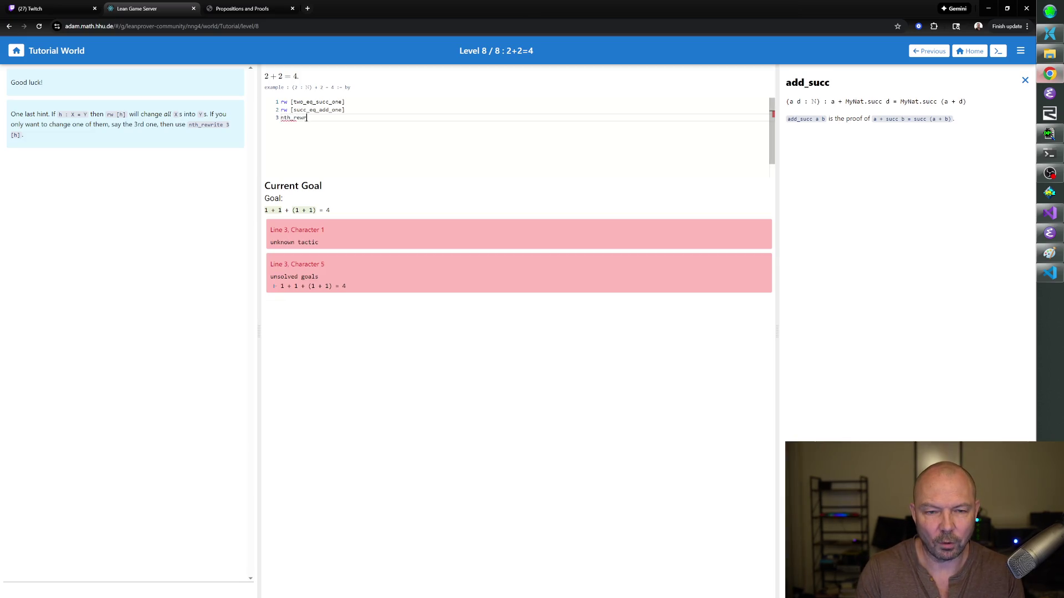
type("ite 4 [one")
type("_eq_succ_0")
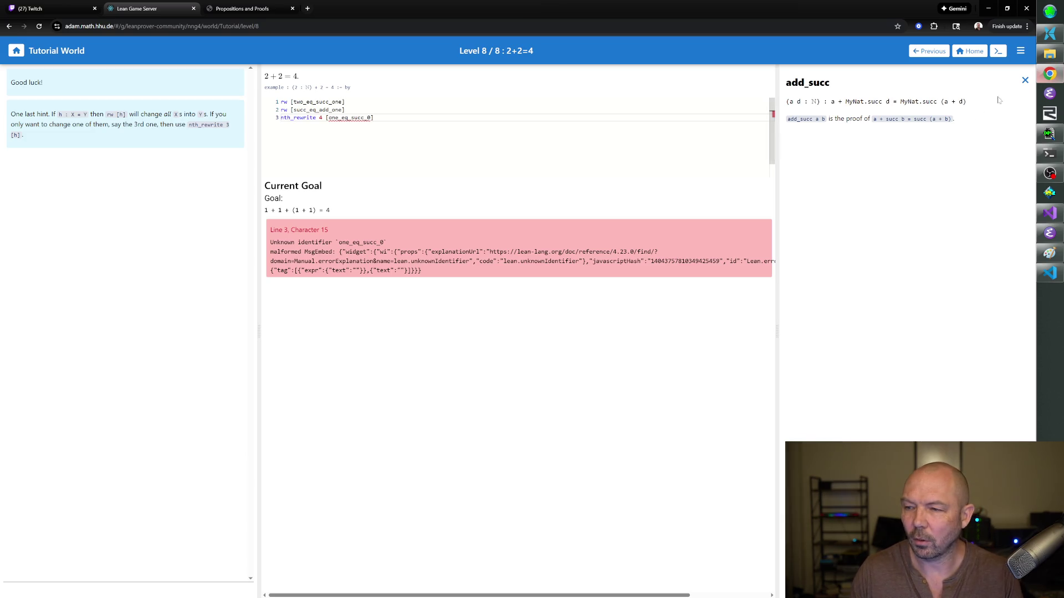
left_click(1024, 82)
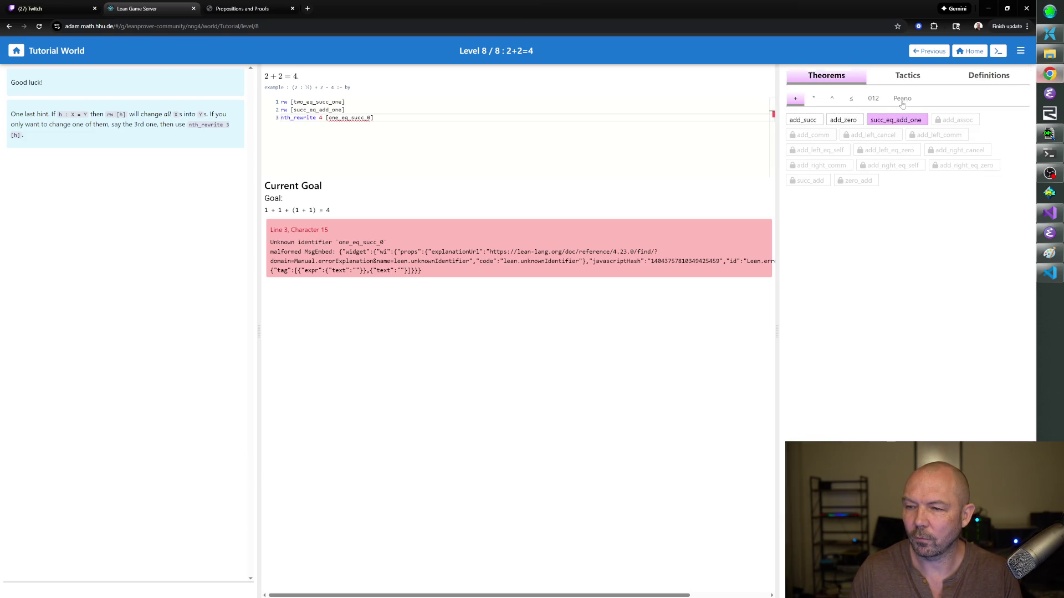
- Correct line 3's lemma to one_eq_succ_zero, giving goal 1 + 1 + (1 + succ 0) = 4, then browse to the add_succ documentation
left_click(878, 99)
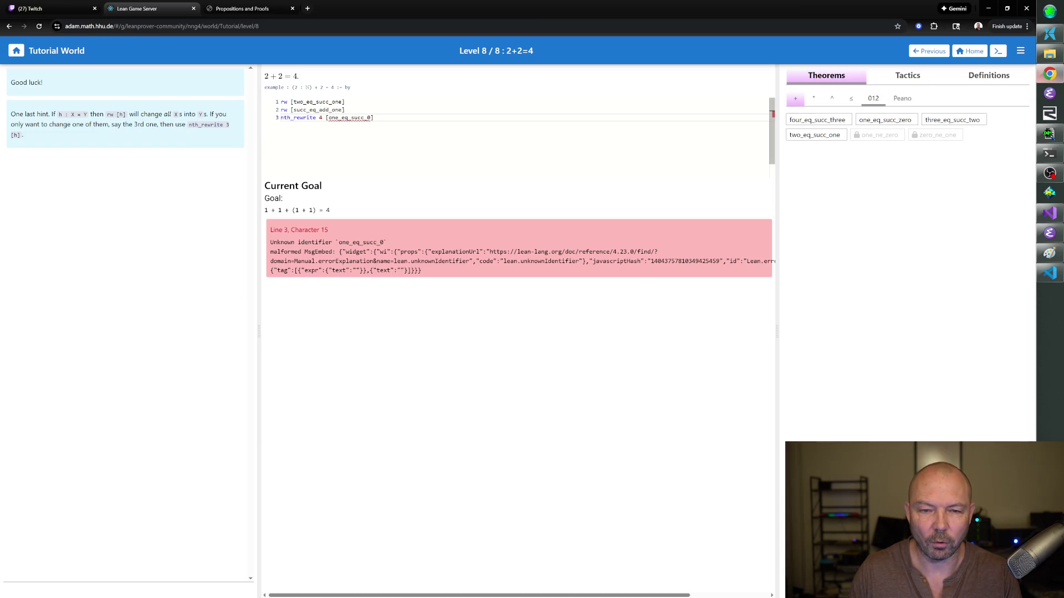
type("ze")
key("BackSpace")
type("zero")
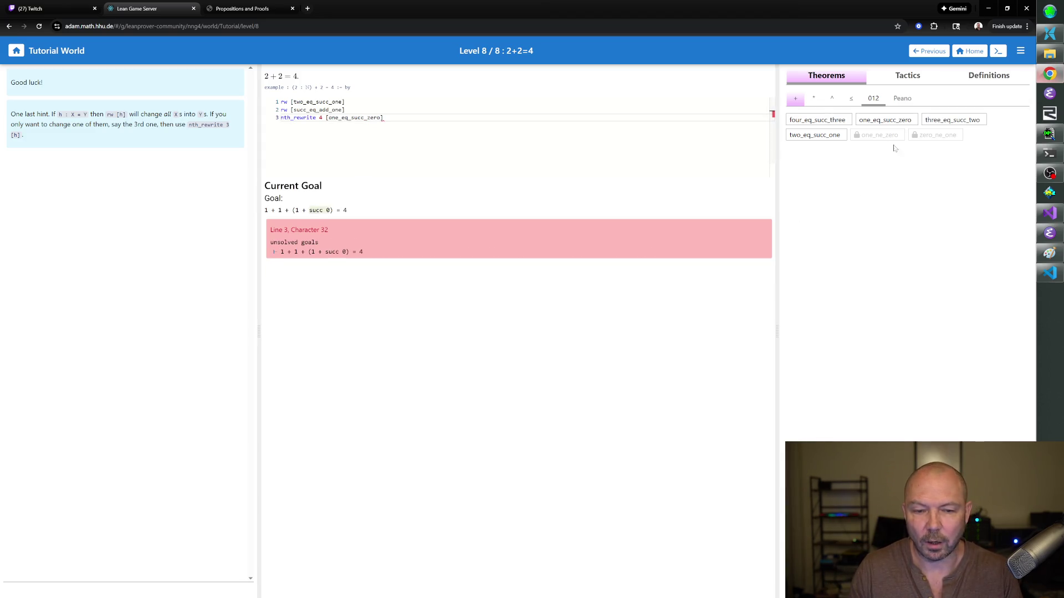
left_click(906, 80)
left_click(852, 80)
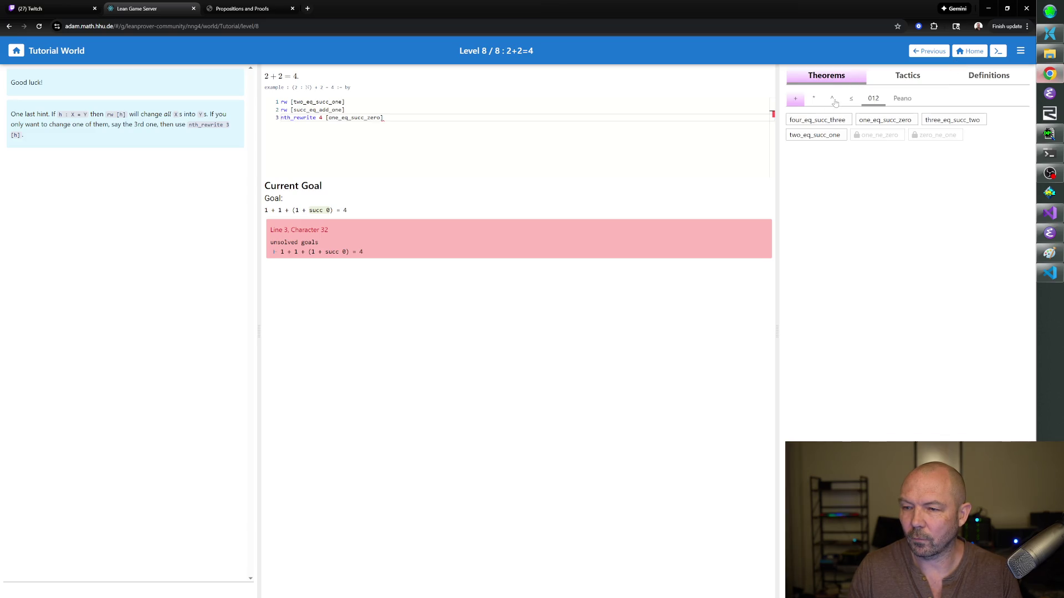
left_click(795, 100)
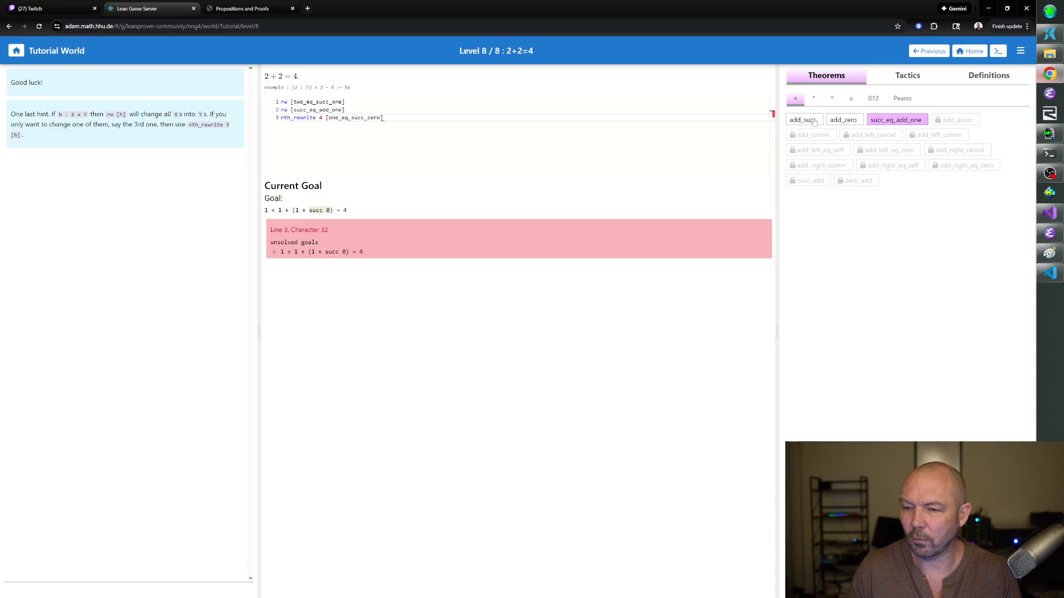
left_click(803, 120)
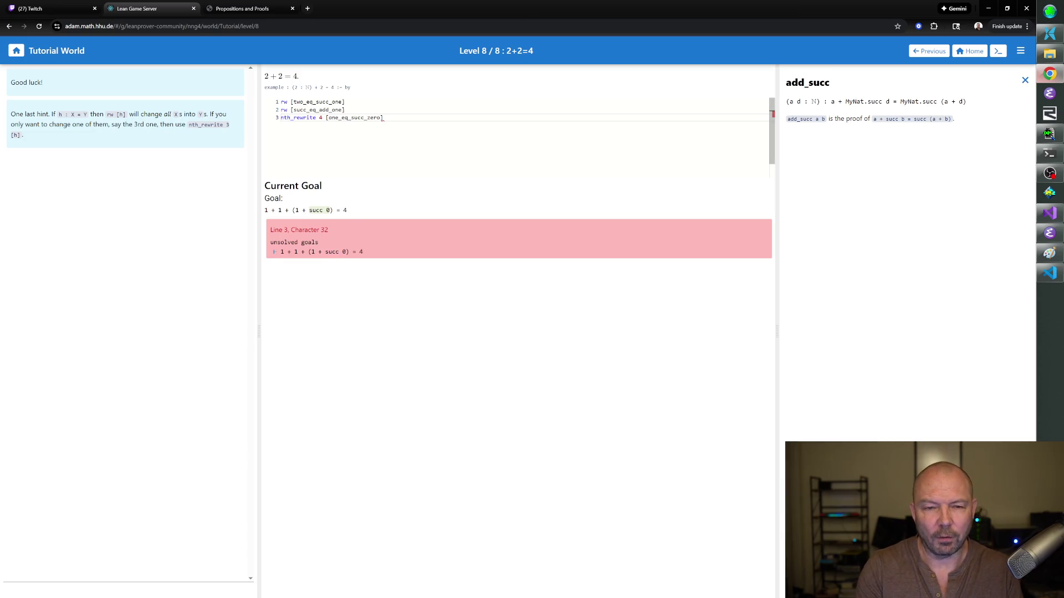
- Add a fourth line rw [add_succ], making the goal 1 + 1 + succ (1 + 0) = 4, and close the add_succ details
key("Return")
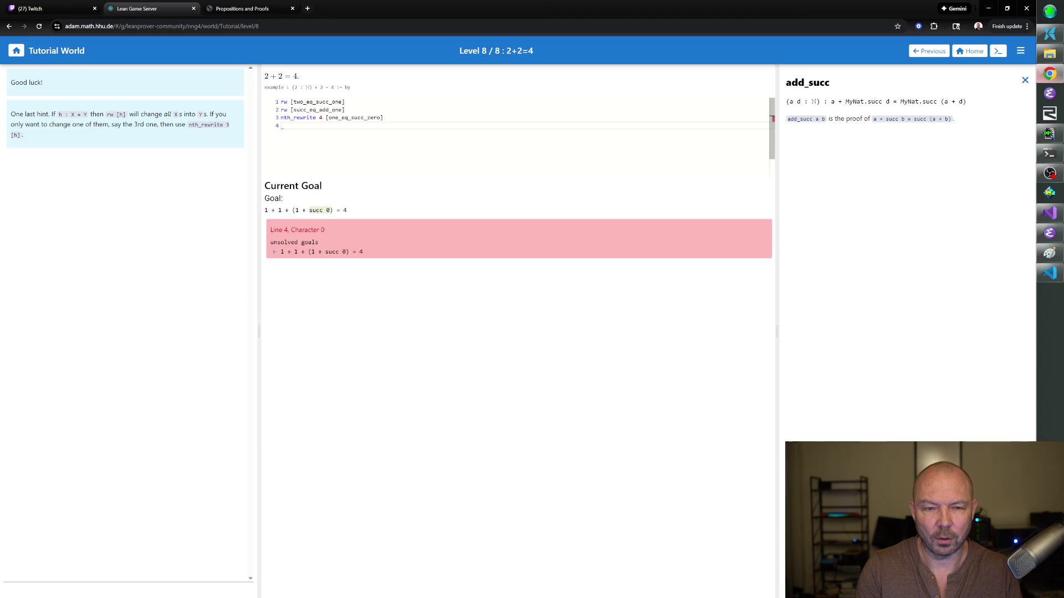
type("rw [add_succ")
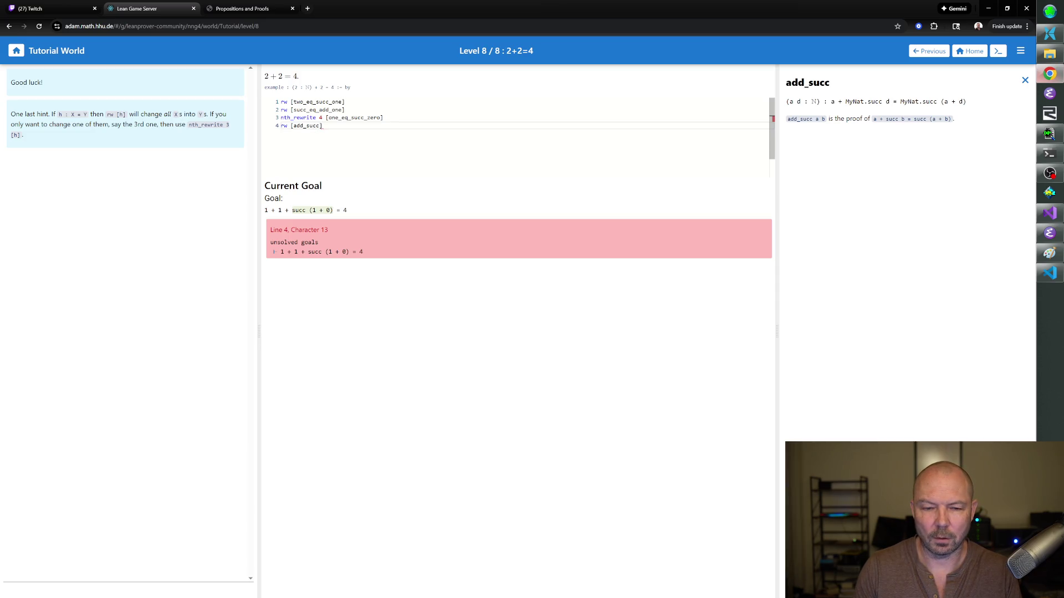
key("Return")
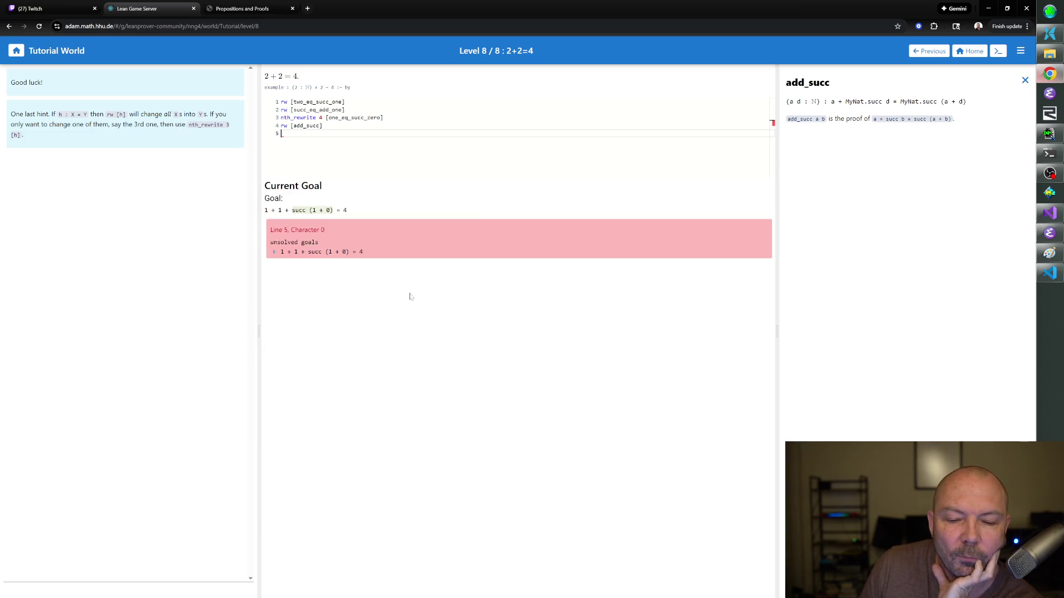
left_click(1025, 80)
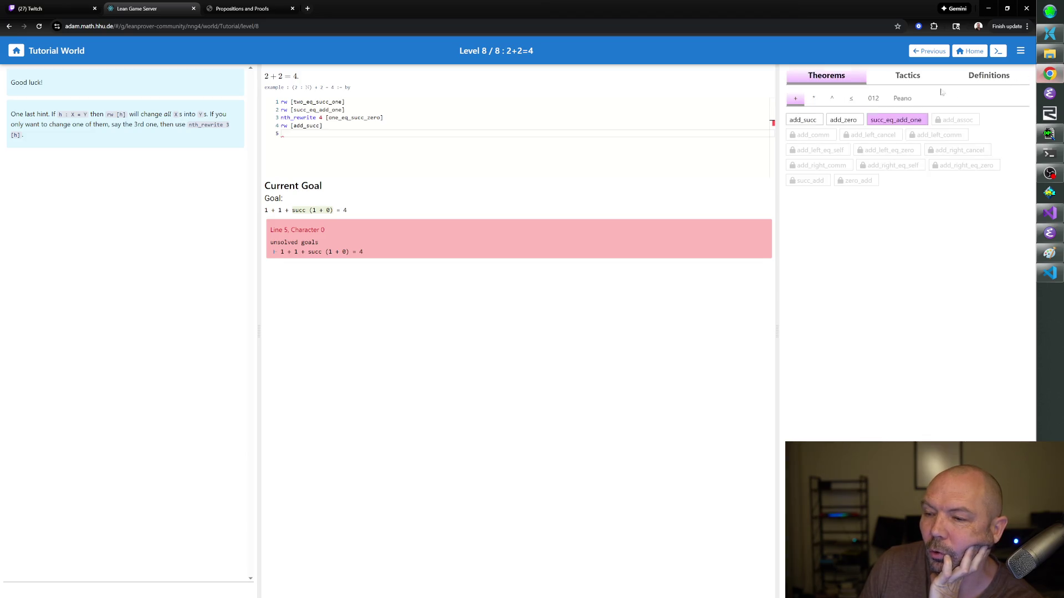
- Add a fifth line rw [add_zero], reducing the goal to 1 + 1 + succ 1 = 4, after consulting add_zero's details
left_click(842, 120)
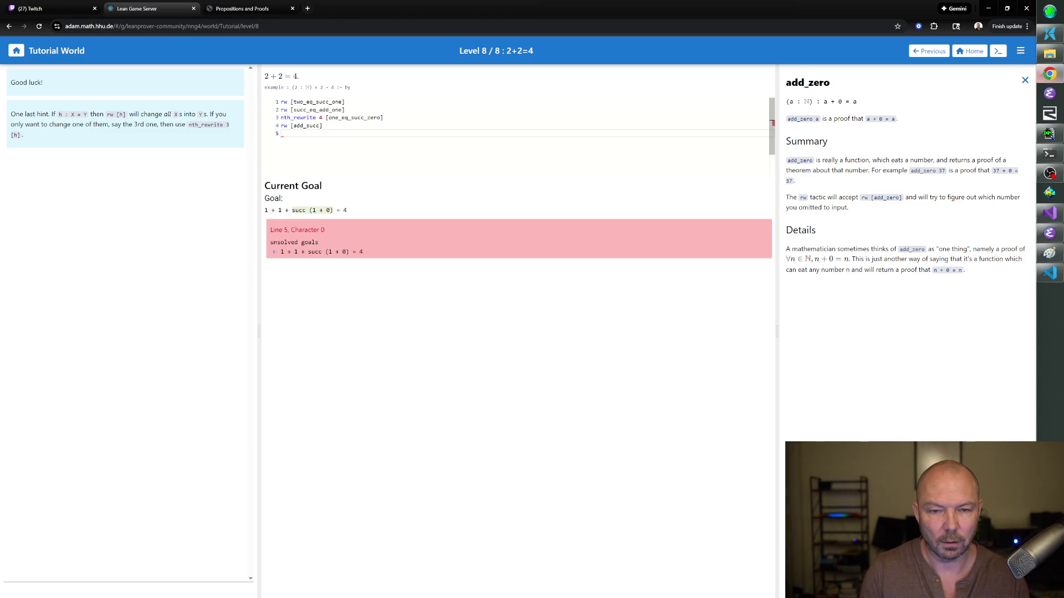
type("rw [add_zero]")
key("Return")
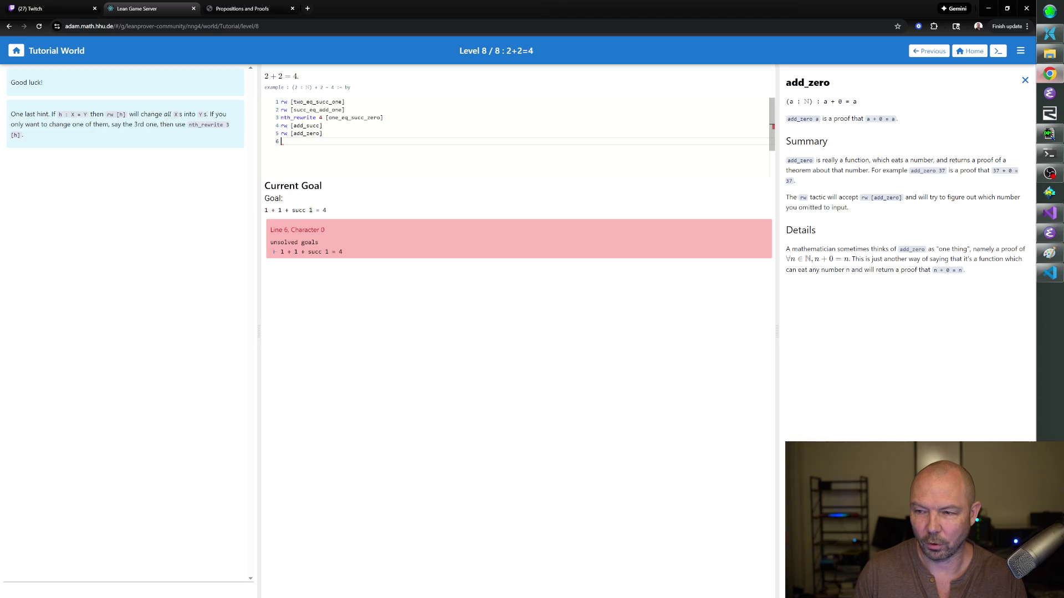
left_click(1024, 81)
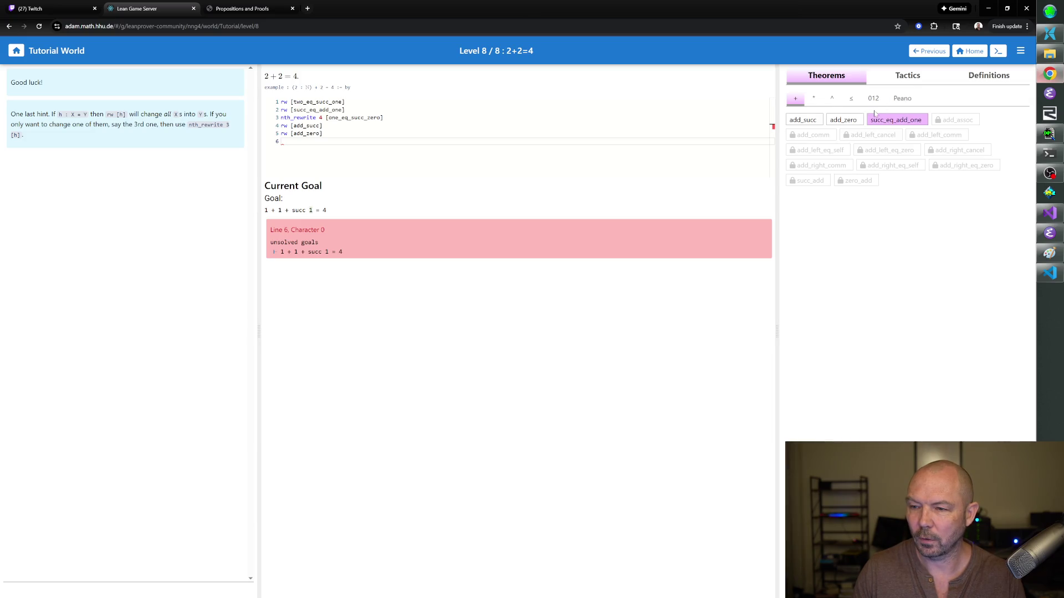
- Try a sixth line rw [← two_eq_succ_one] giving 1 + 1 + 2 = 4, then delete that trial line again
left_click(875, 98)
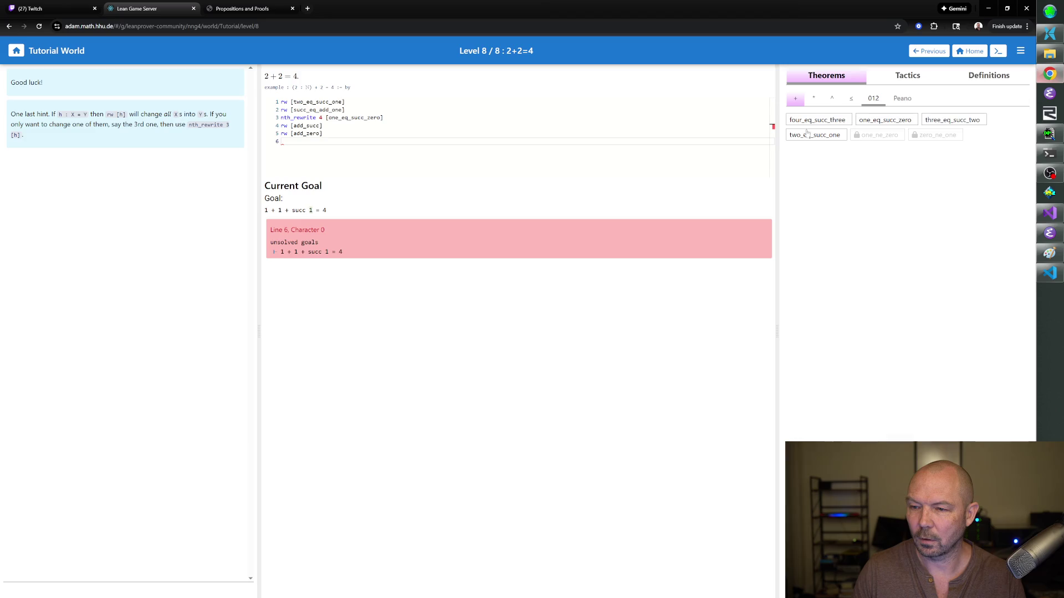
type("rw [t")
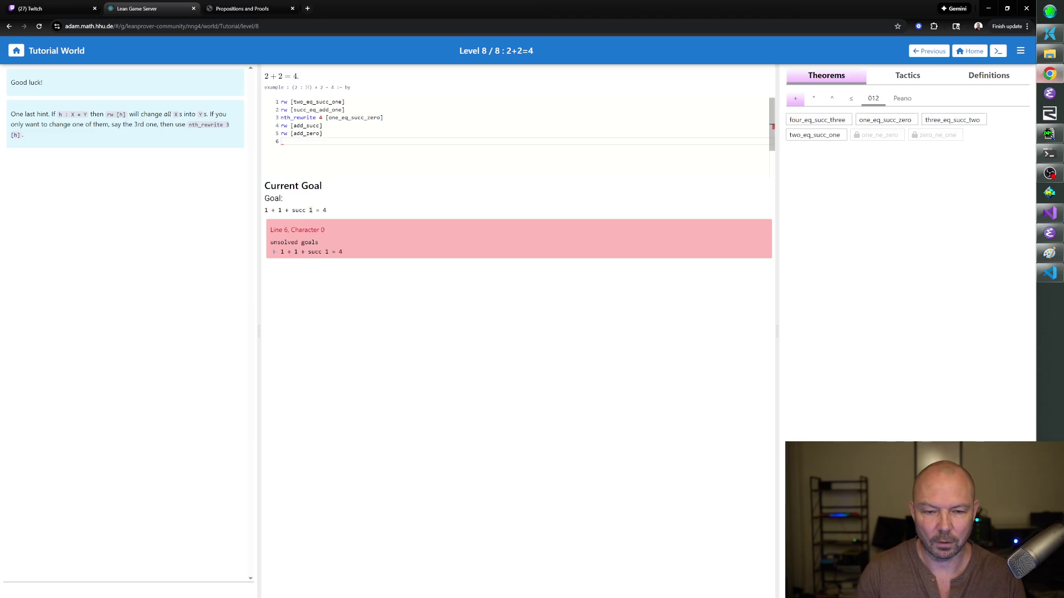
type("wo_e")
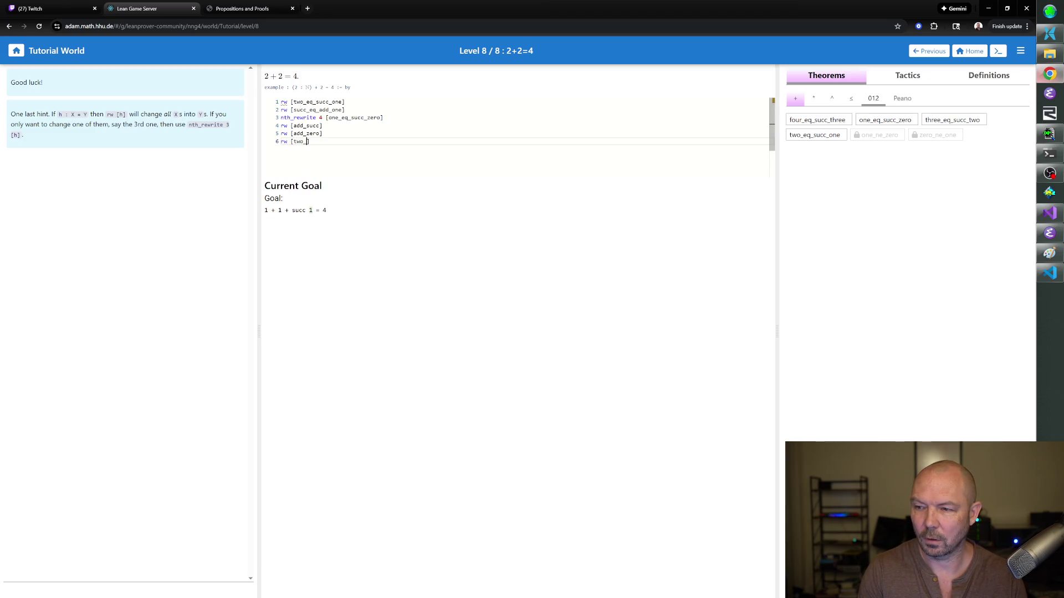
type("q_succ_one")
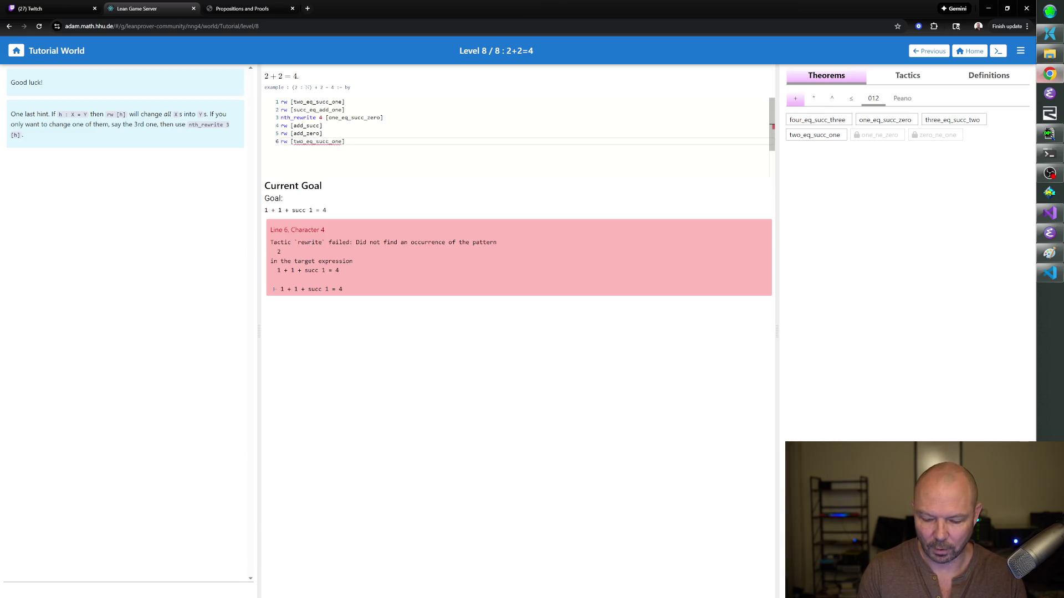
key("Return")
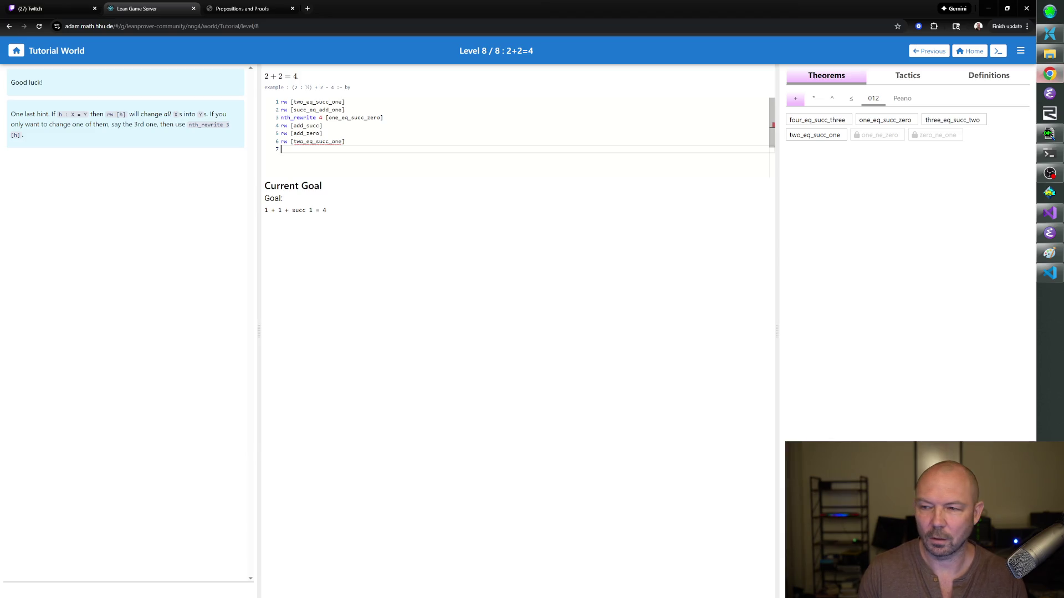
key("Up")
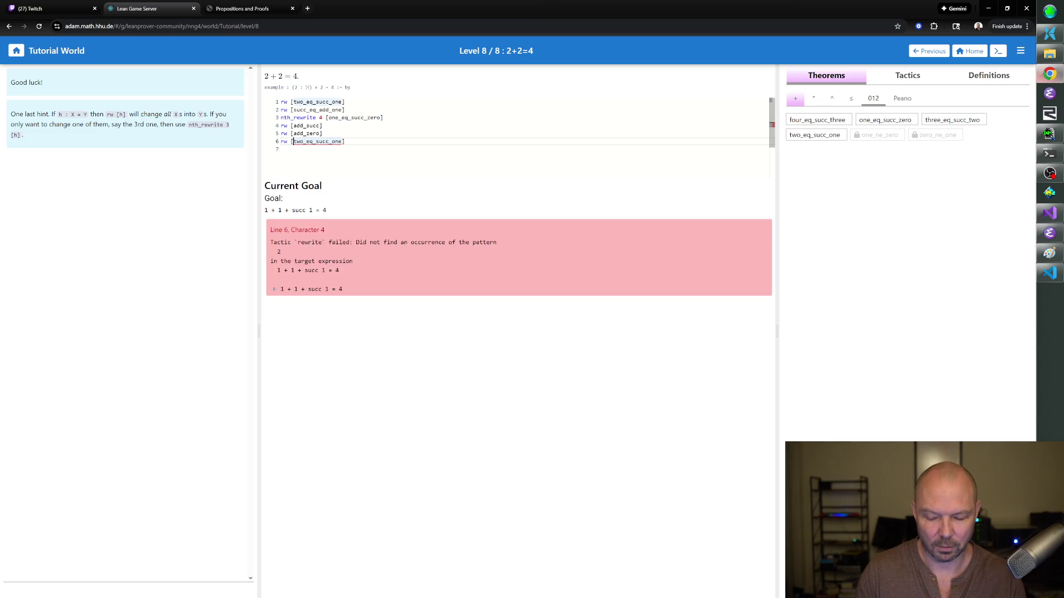
type("\\l")
key("Return")
key("BackSpace")
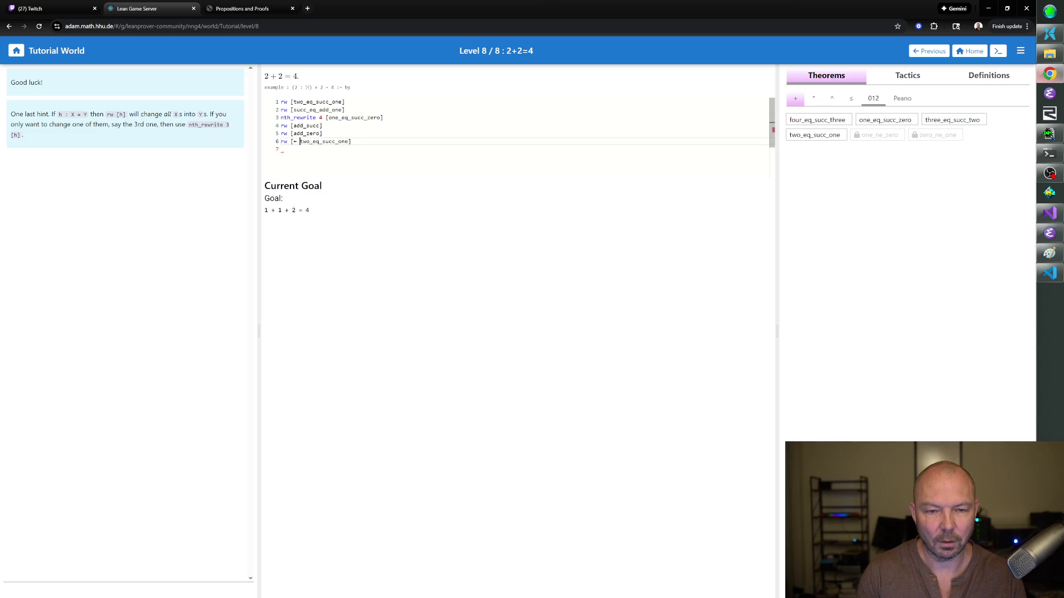
key("Return")
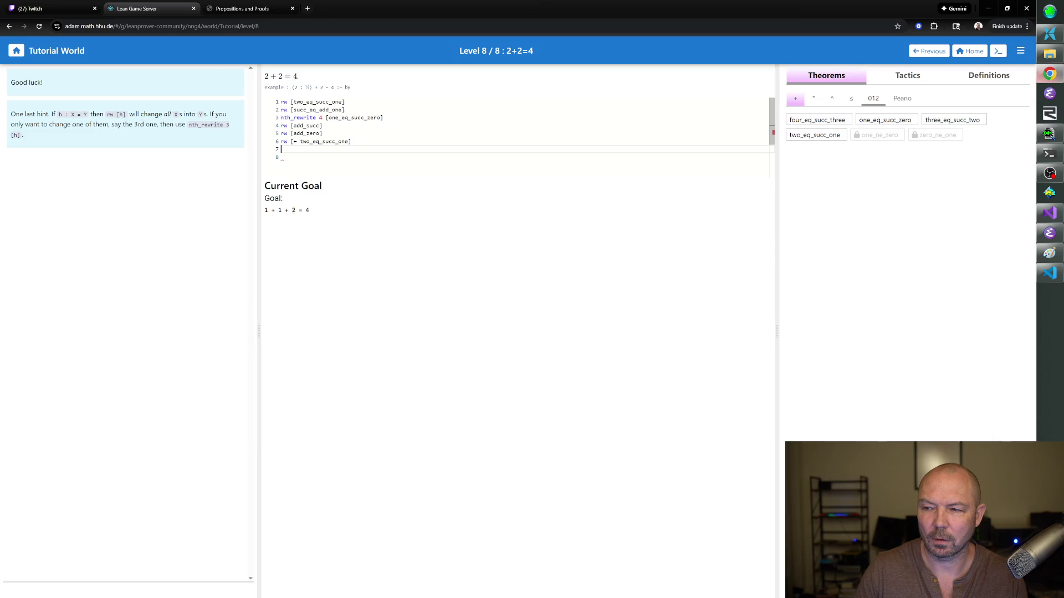
left_click_drag(352, 142, 281, 141)
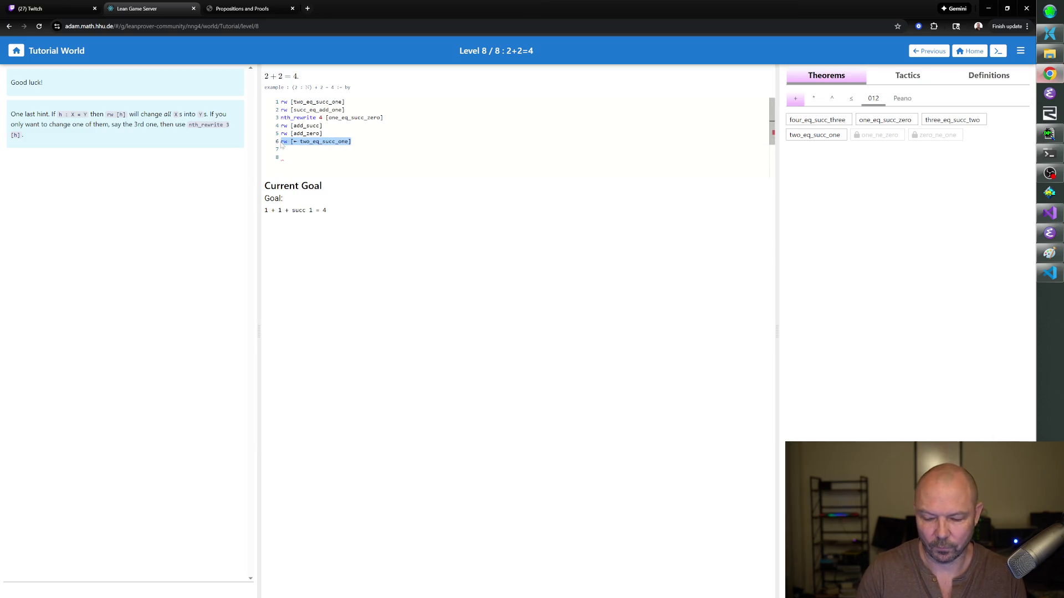
key("BackSpace")
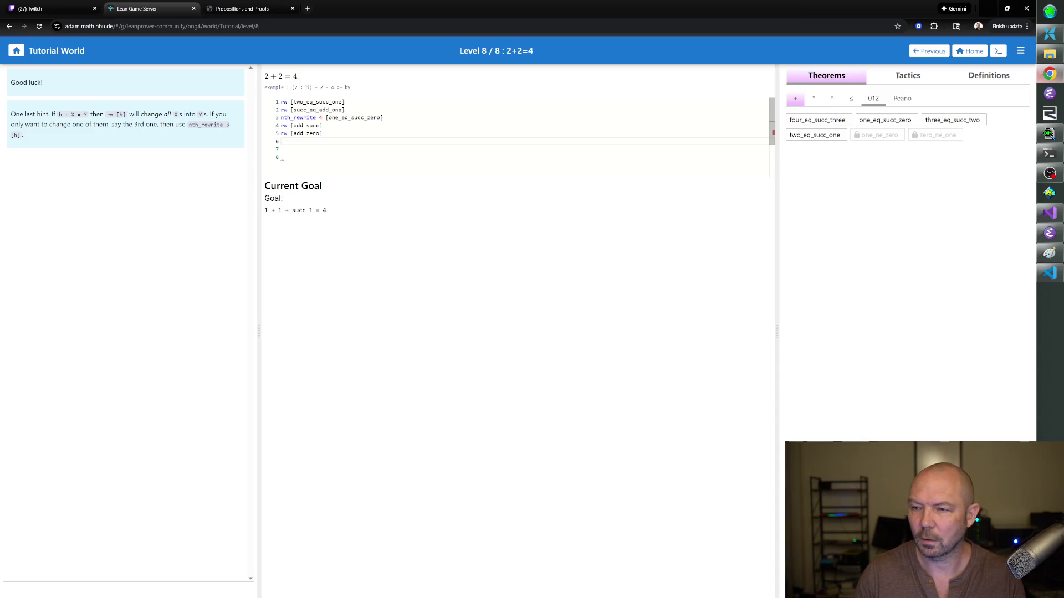
- Try rw [← succ_eq_add_one] with its documentation open, then select and delete the entire proof, restoring goal 2 + 2 = 4
left_click(798, 101)
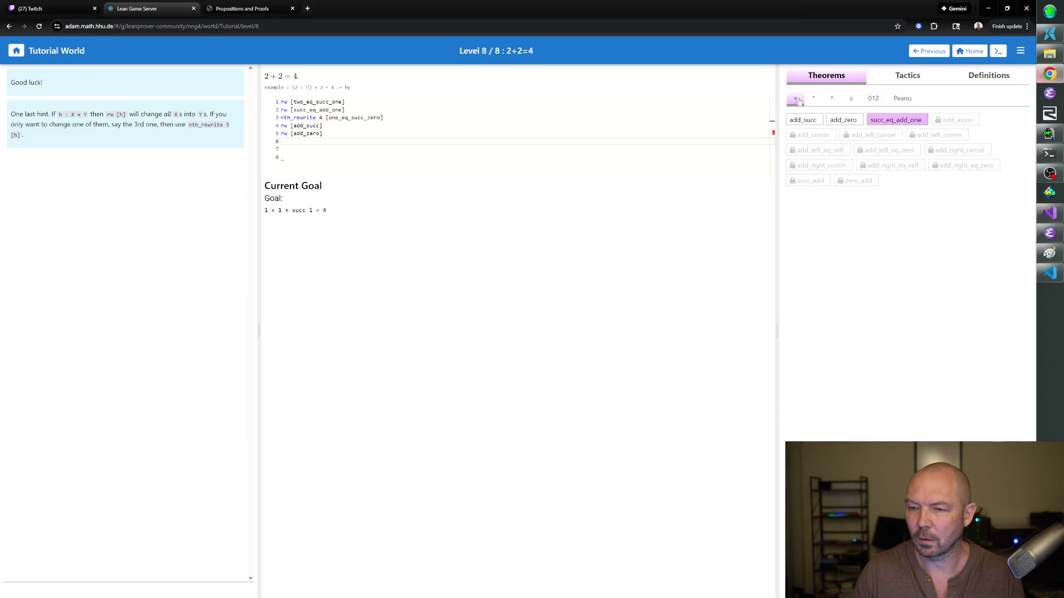
left_click(875, 123)
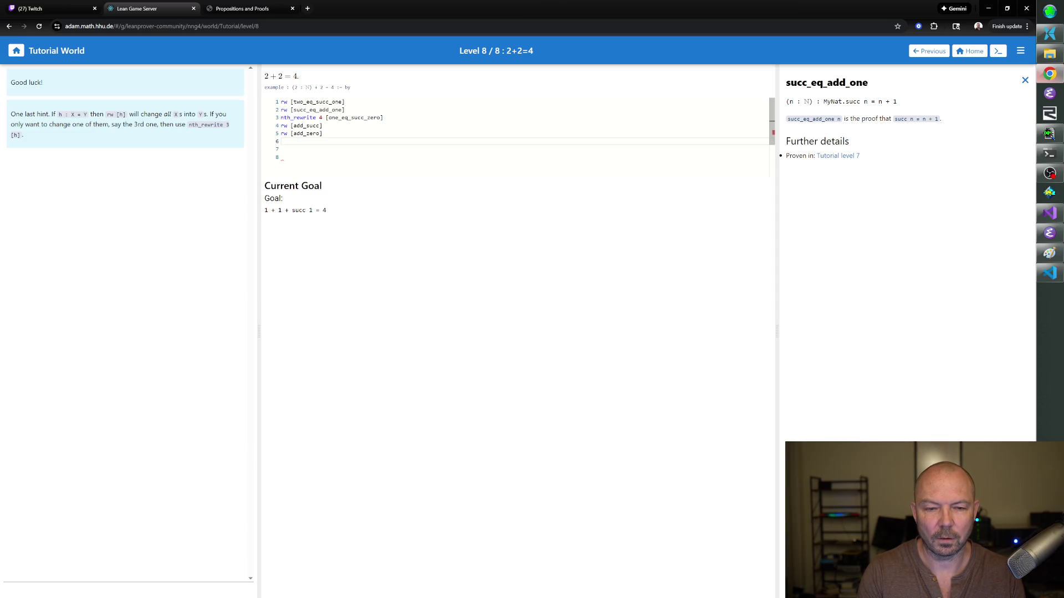
type("rw [succ_eq_add_one]")
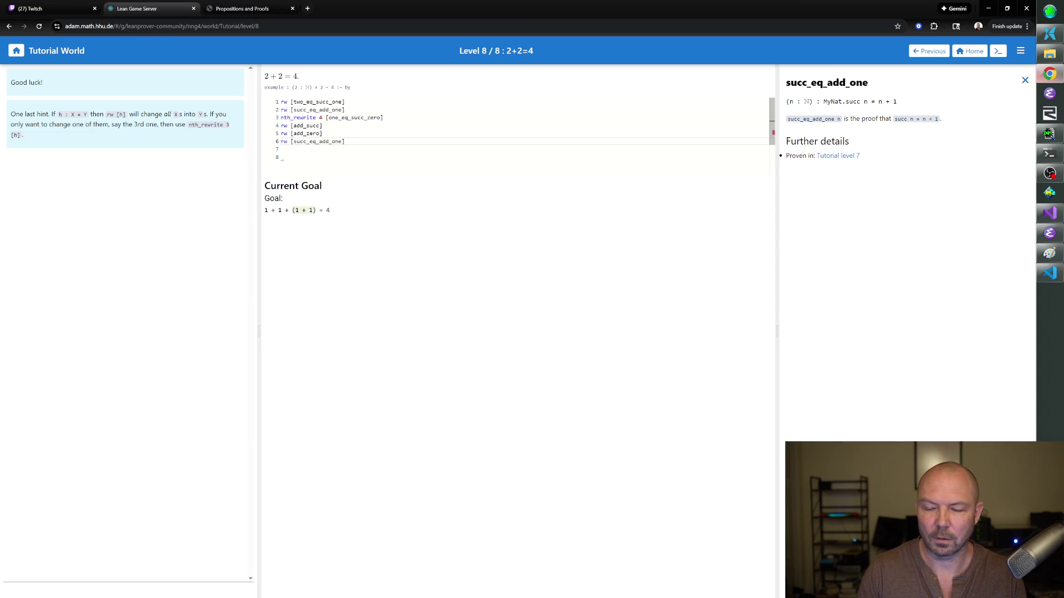
key("Left")
type("\\l")
key("Return")
key("BackSpace")
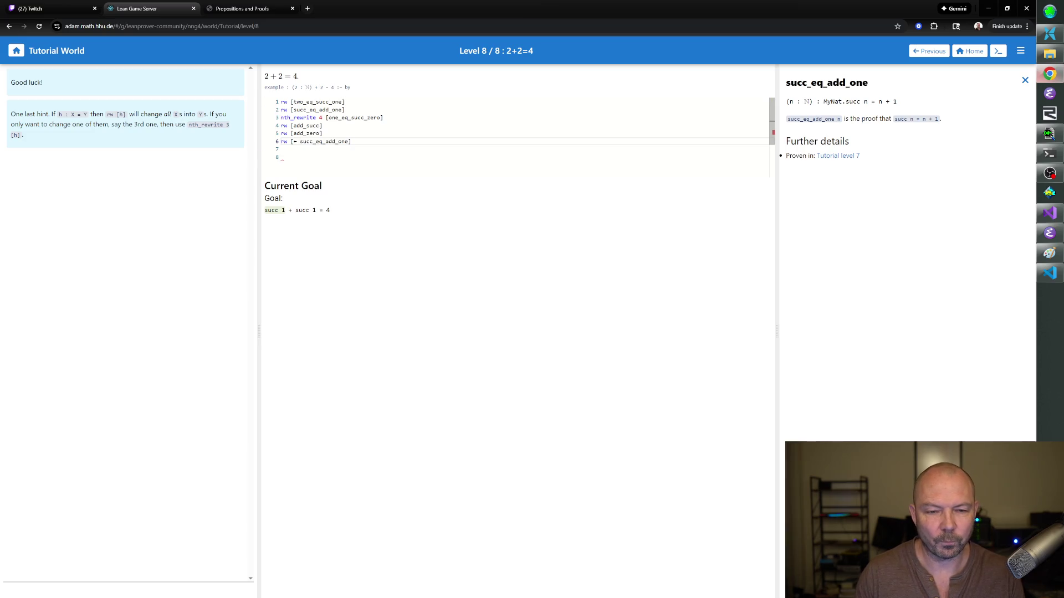
key("Down")
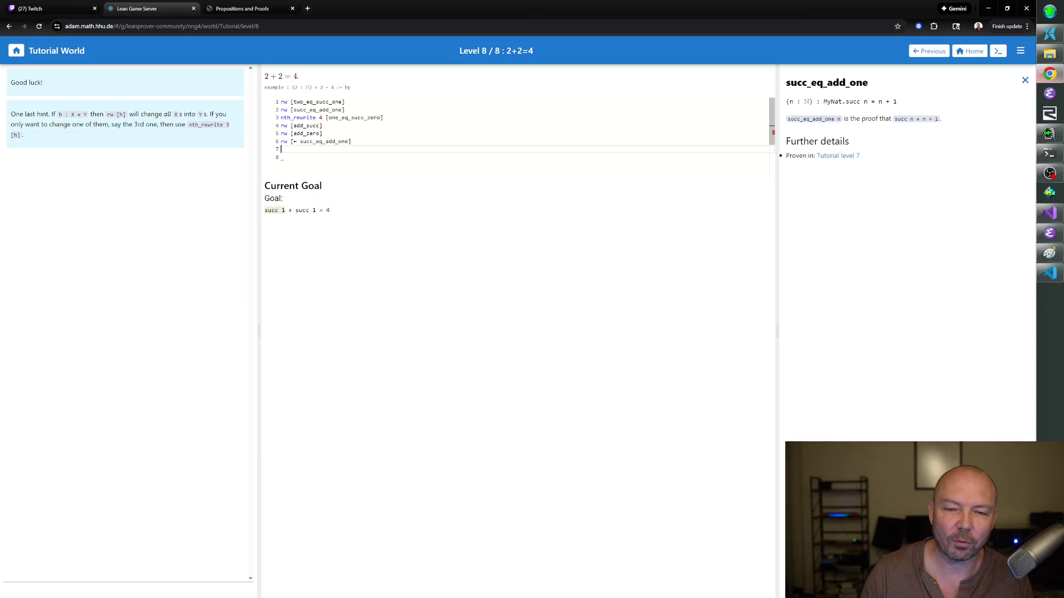
left_click_drag(352, 141, 277, 99)
key("BackSpace")
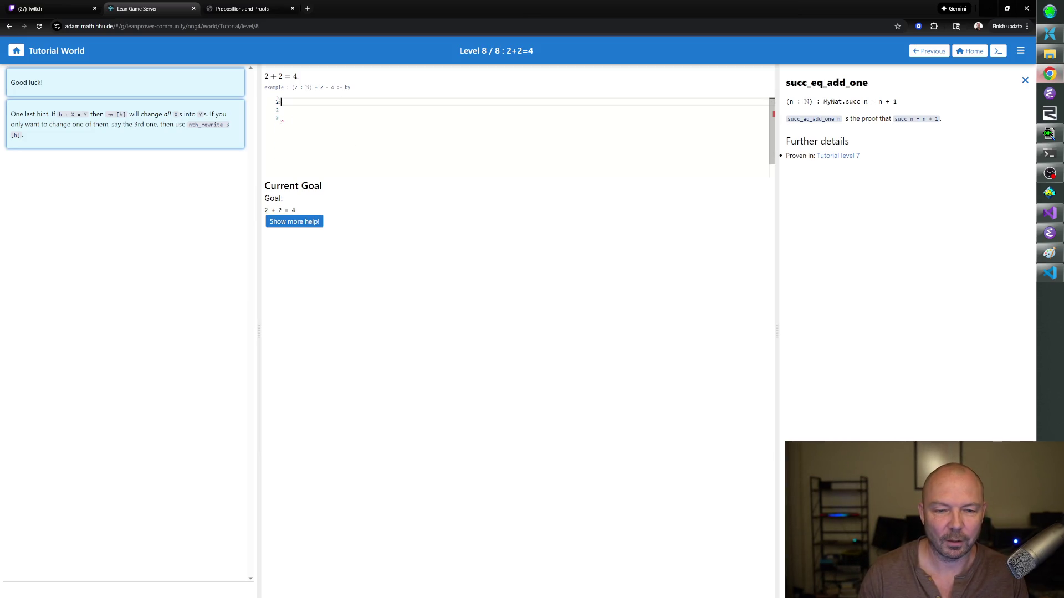
- Clear the leftover proof line, close the succ_eq_add_one details and list the numeral theorems
key("Return")
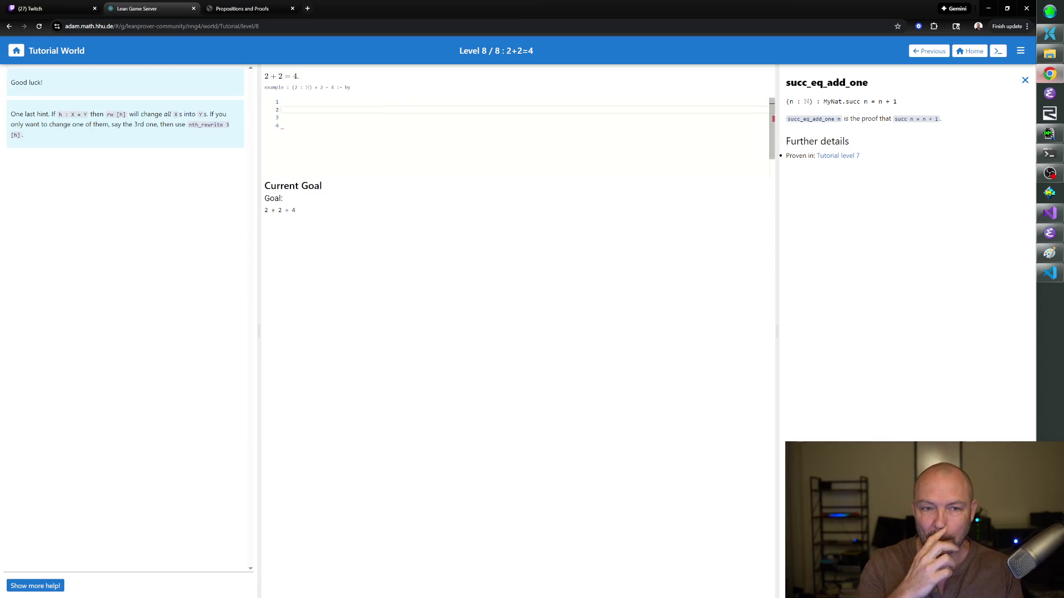
left_click(1023, 80)
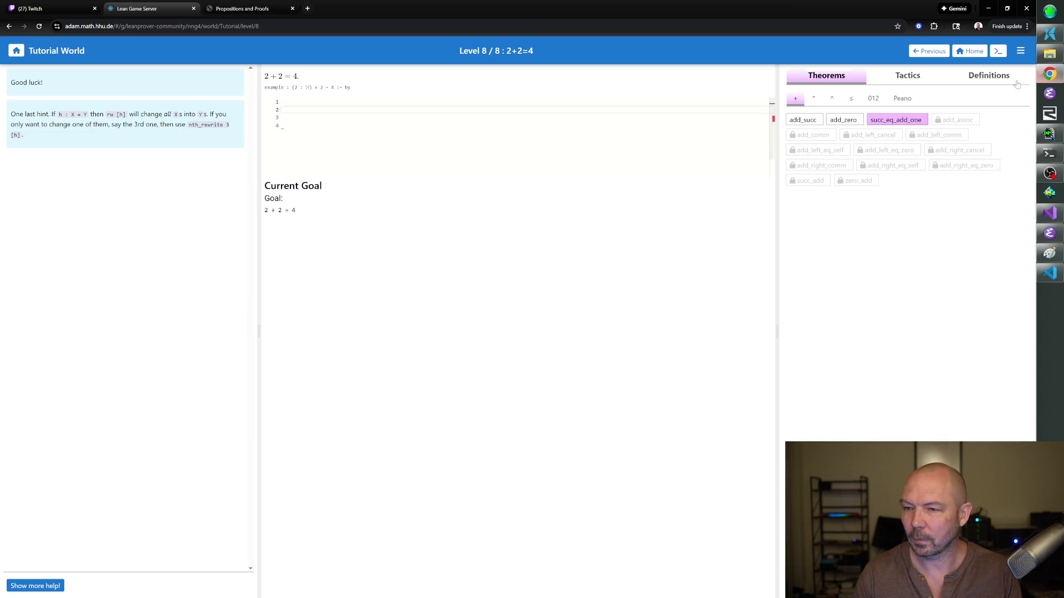
left_click(873, 99)
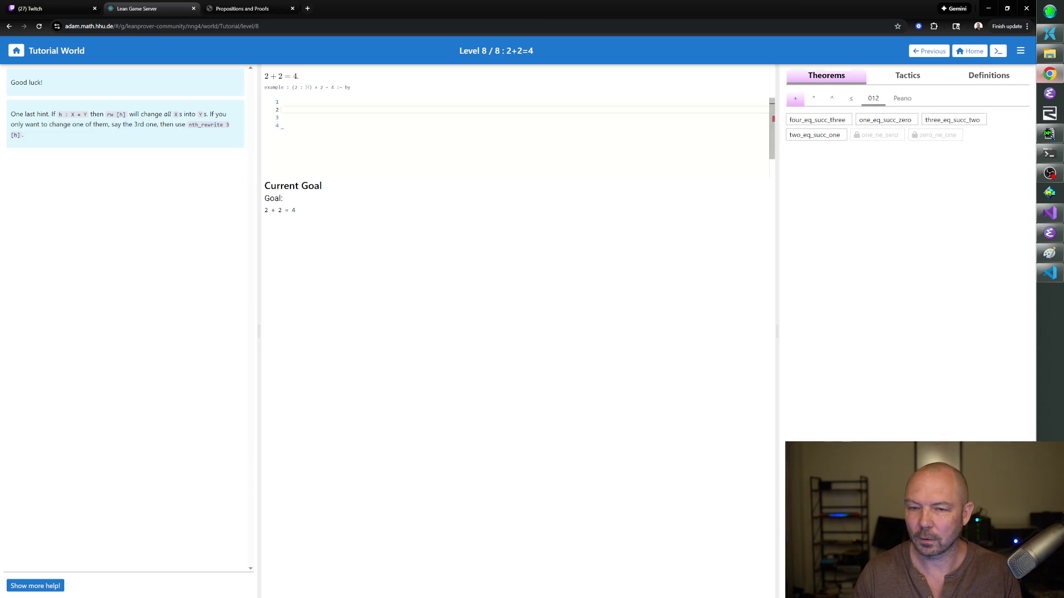
- Write rw [four_eq_succ_three] and rw [three_eq_succ_two], making the goal 2 + 2 = succ (succ 2)
key("Up")
type("rw [four_eq_su")
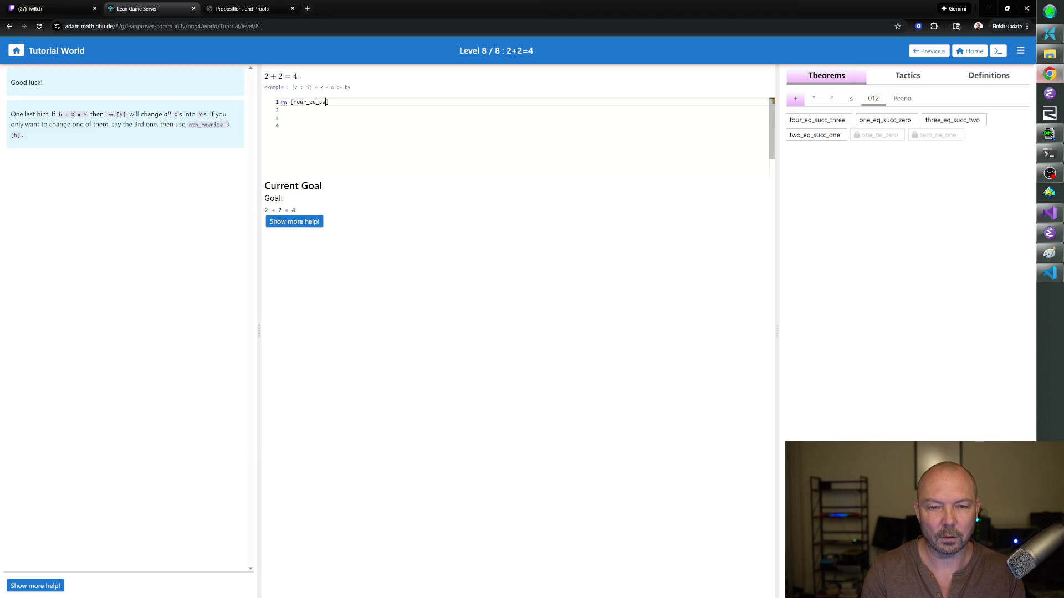
type("cc_th")
key("Return")
type("w [")
type("ree")
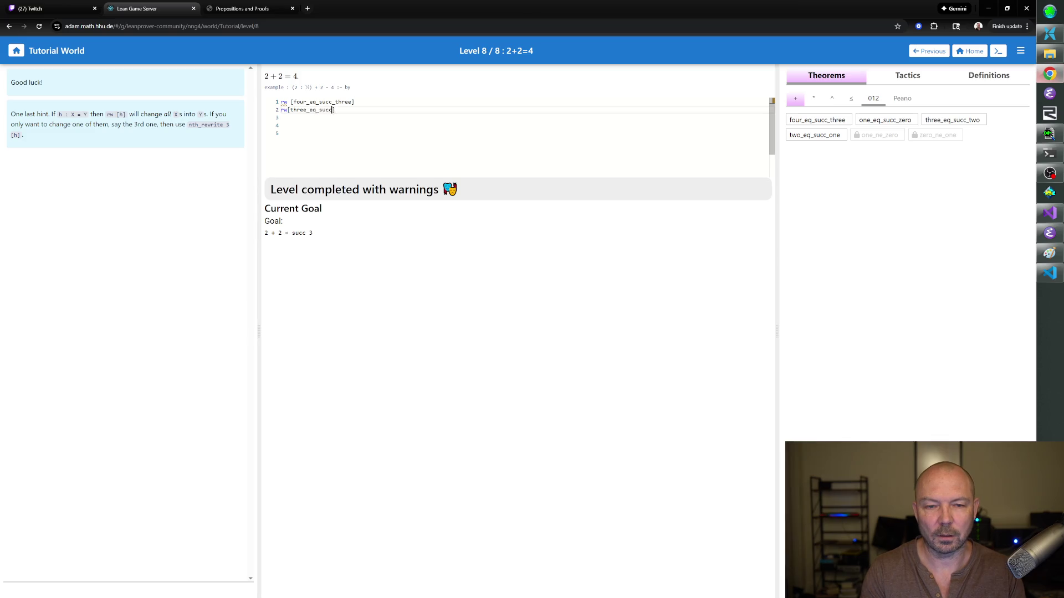
type("]")
key("Return")
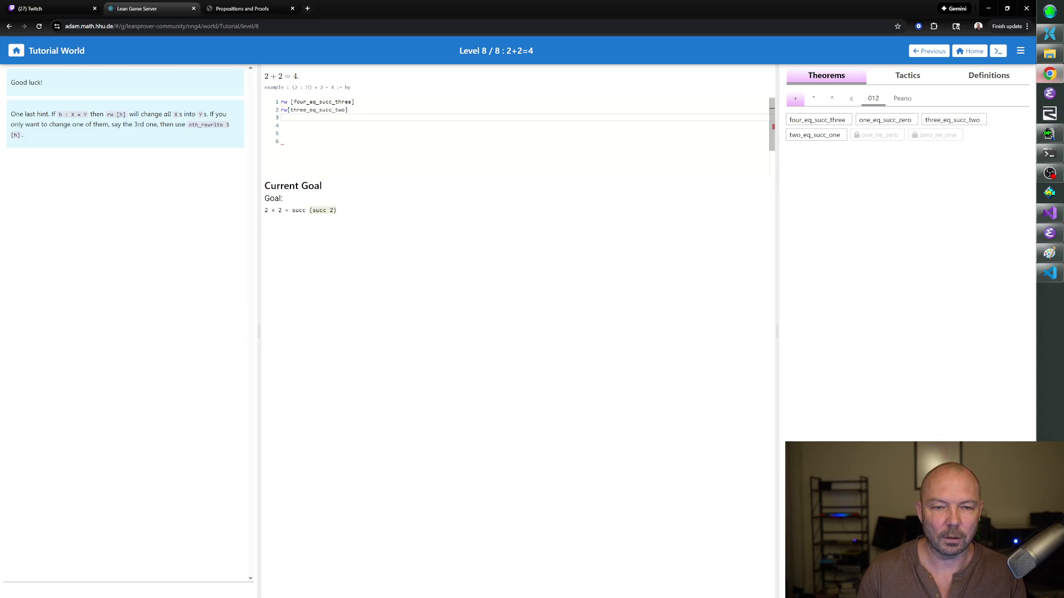
key("Up")
key("Right")
key("Right")
key("Down")
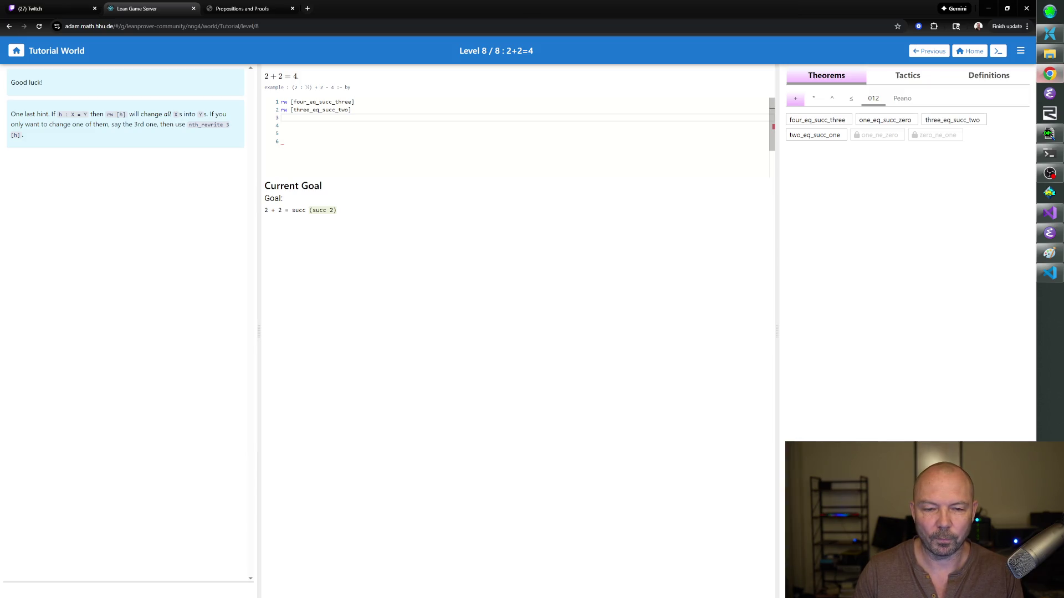
- Browse the Peano and addition theorem groups and bring up succ_eq_add_one's documentation
left_click(901, 100)
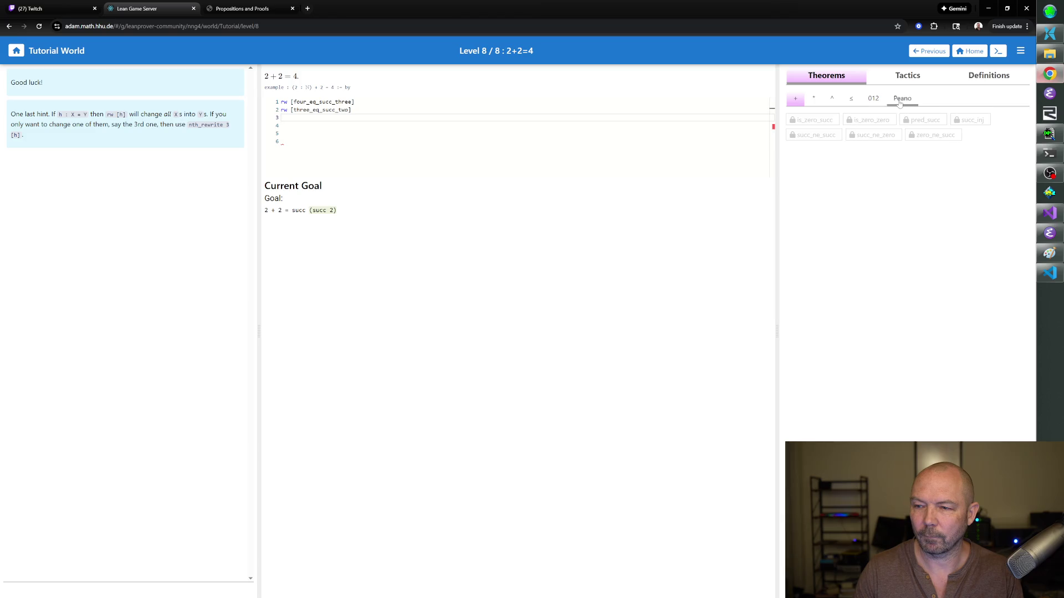
left_click(799, 102)
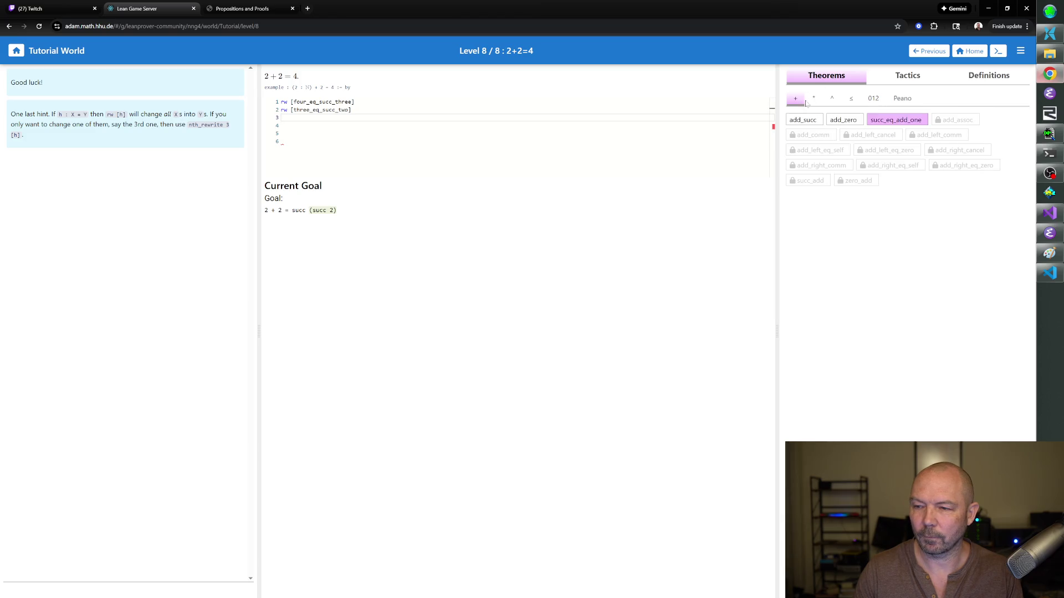
left_click(873, 123)
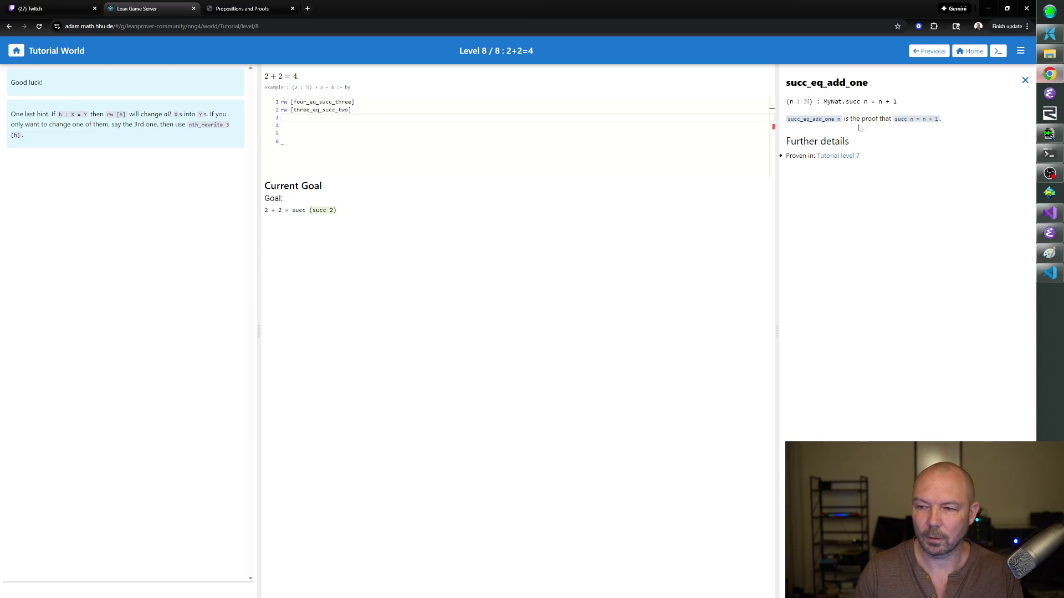
- Add rw [succ_eq_add_one] on line 3 and duplicate it onto line 4, giving 2 + 2 = 2 + 1 + 1
left_click(283, 117)
type("rw [succ_eq_add_one")
key("End")
key("Return")
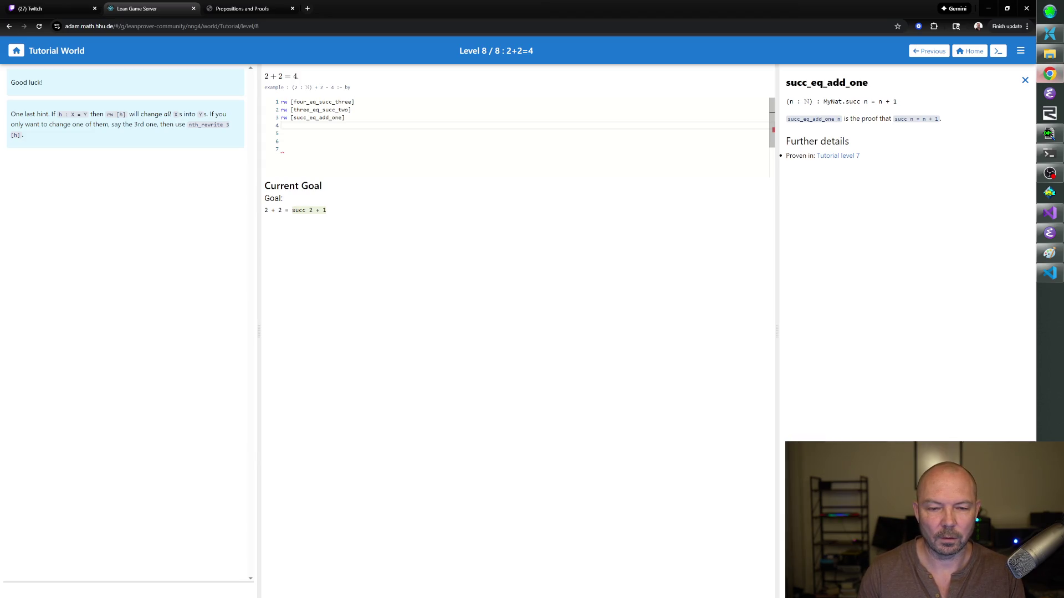
left_click_drag(345, 118, 280, 117)
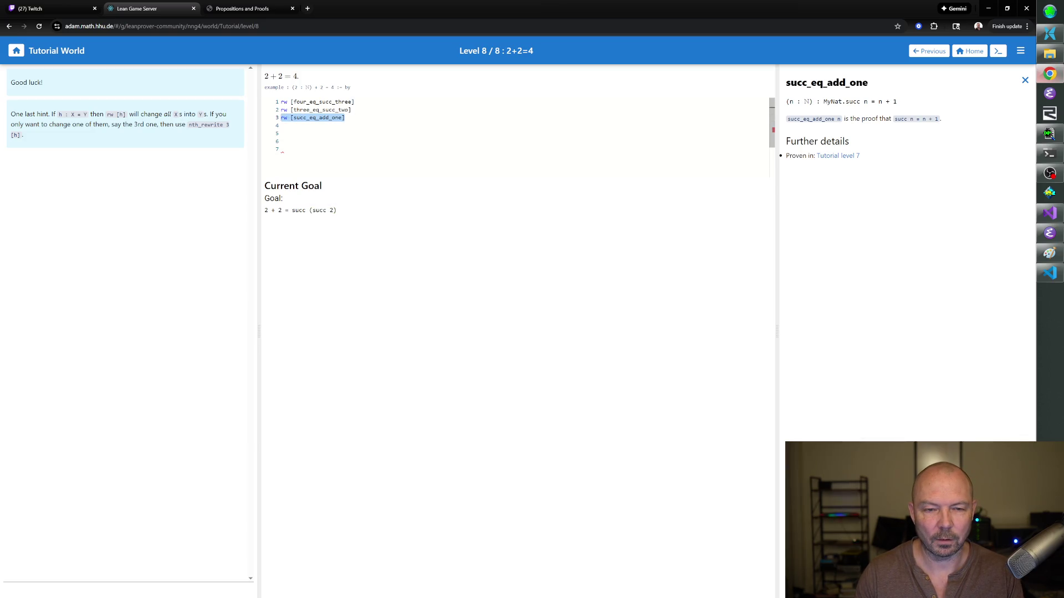
key("ctrl+c")
key("Down")
key("ctrl+v")
key("Down")
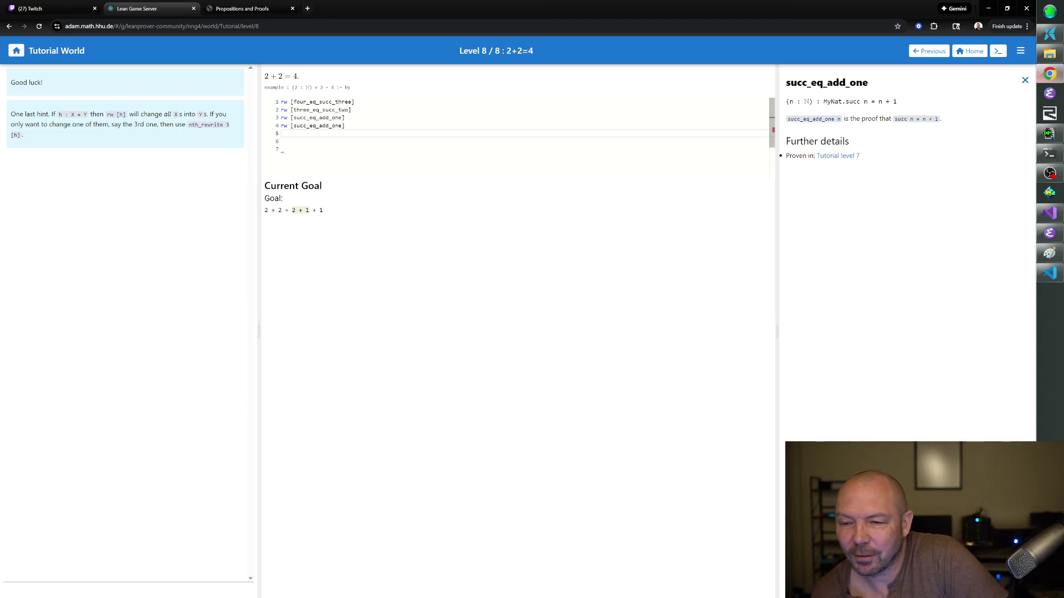
- Dismiss the succ_eq_add_one documentation panel and adjust the page zoom
left_click(1025, 80)
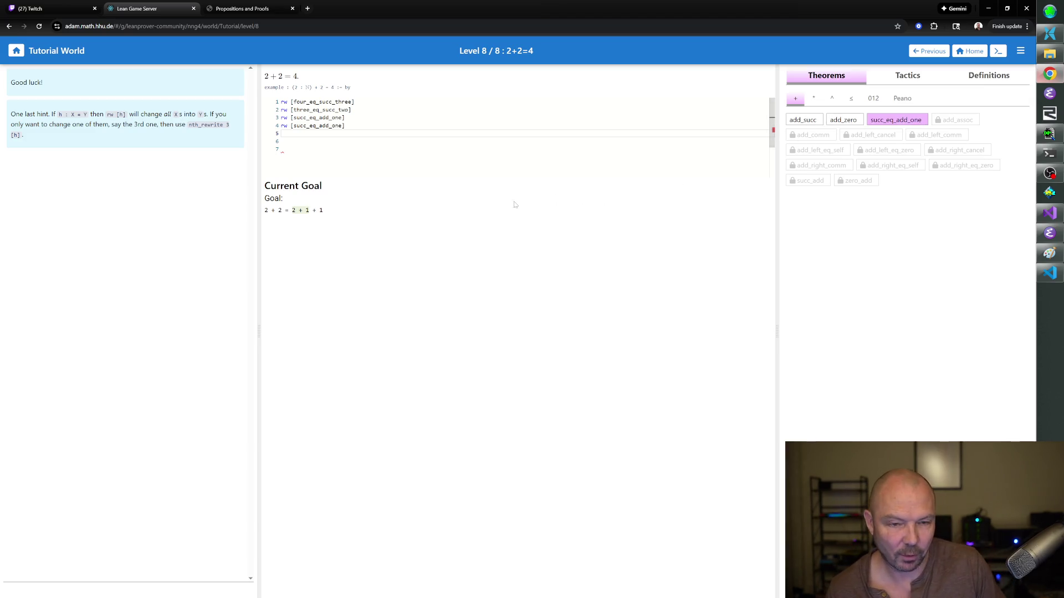
key("ctrl+plus")
key("ctrl+plus")
key("ctrl+plus")
key("ctrl+plus")
key("ctrl+plus")
key("ctrl+minus")
key("ctrl+minus")
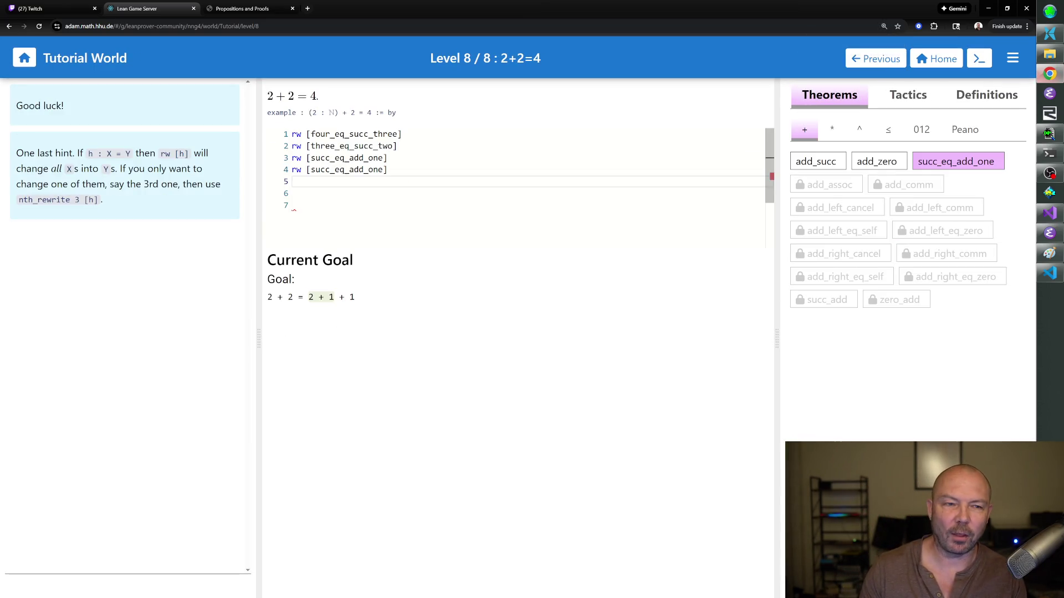
- Adjust the browser zoom level back and forth
key("ctrl+plus")
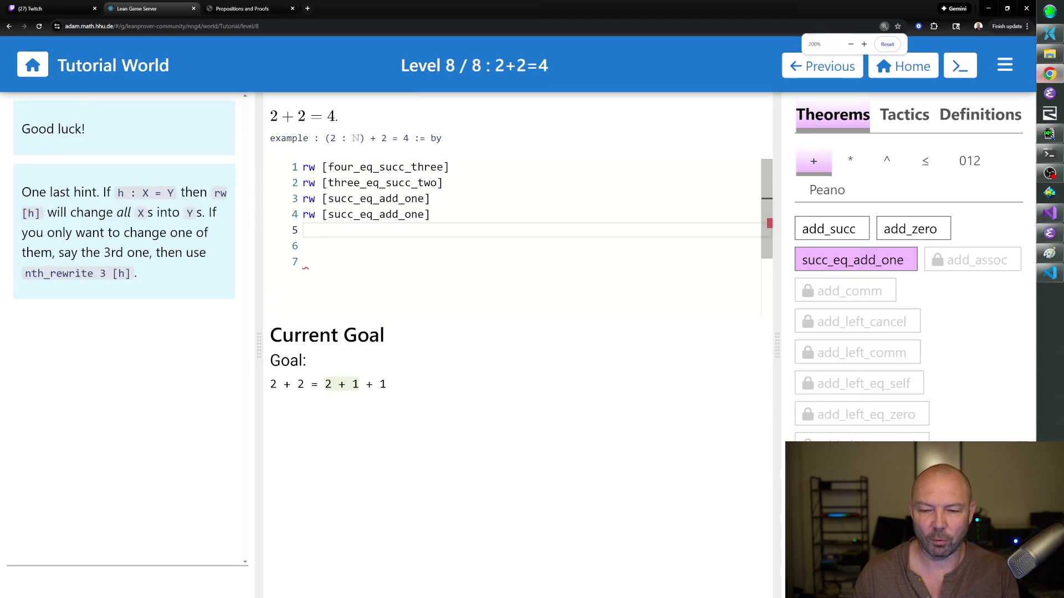
key("ctrl+minus")
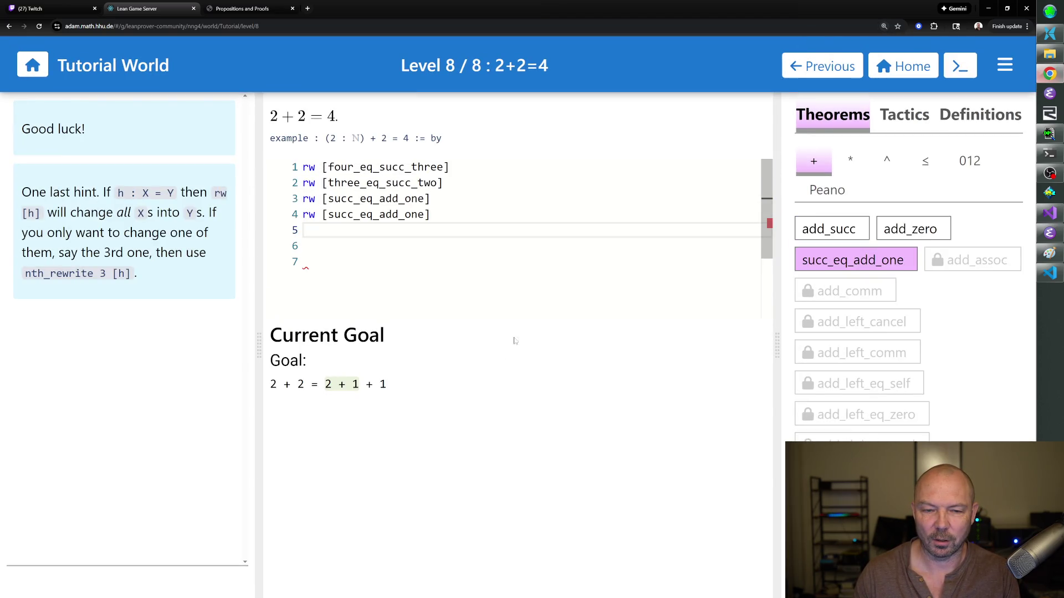
key("ctrl+plus")
key("ctrl+minus")
key("ctrl+minus")
key("ctrl+plus")
key("ctrl+minus")
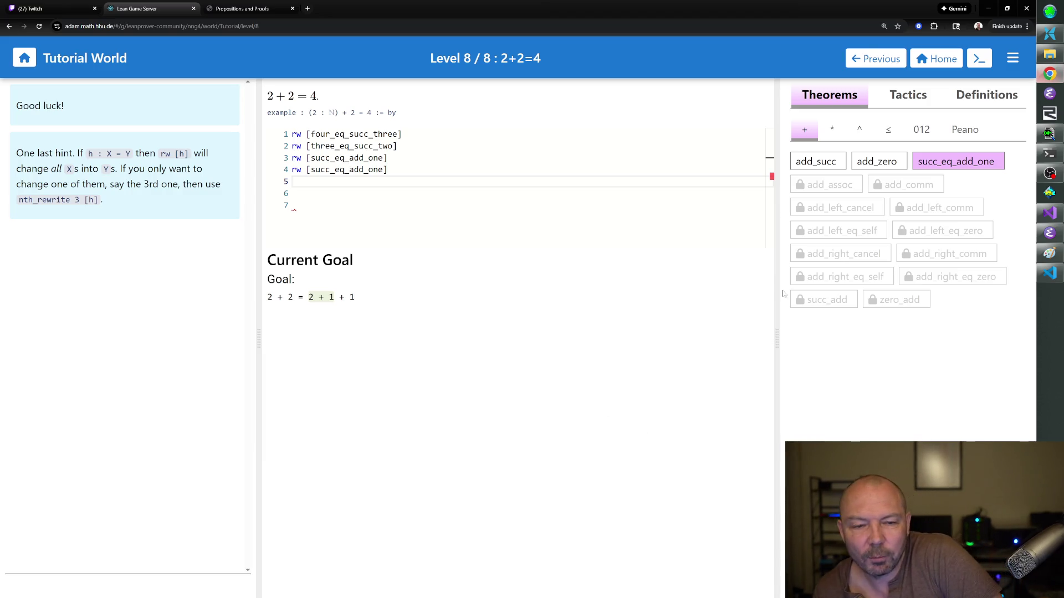
- Consult the add_succ documentation, then delete all four rewrite lines of the proof
left_click(819, 162)
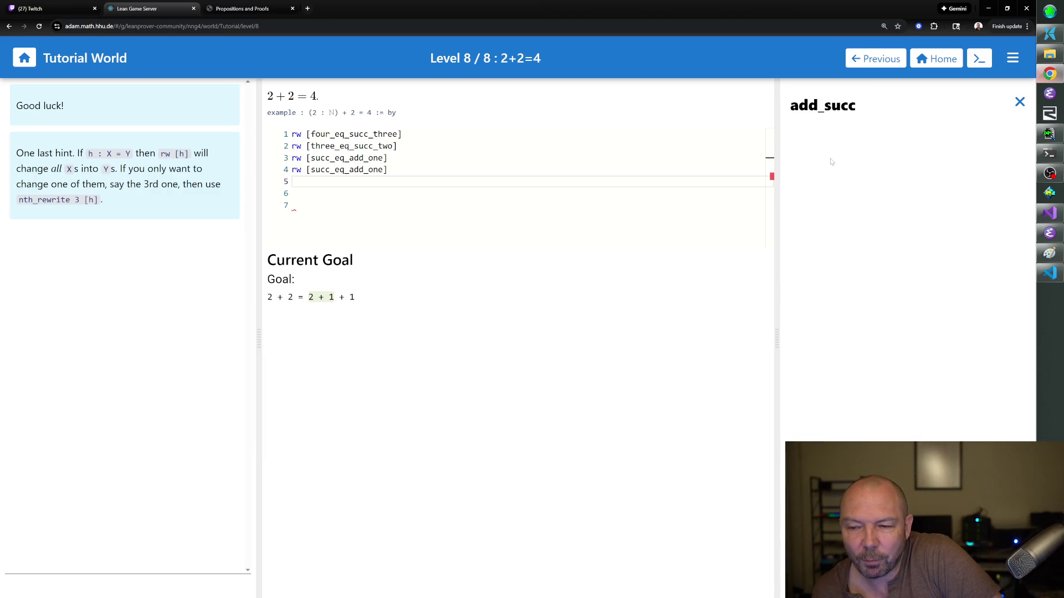
left_click(1019, 102)
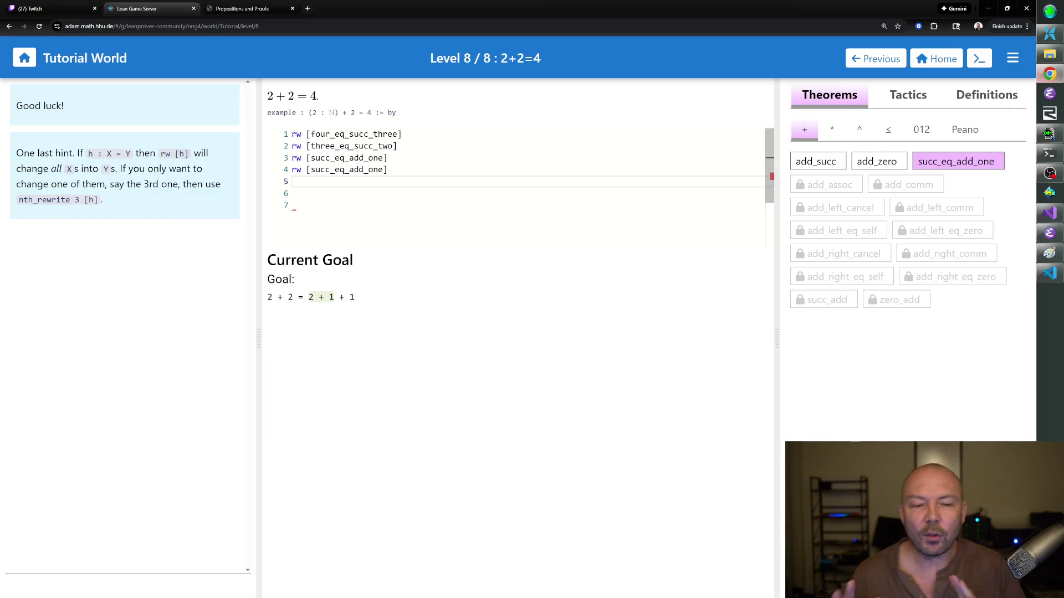
left_click_drag(391, 169, 301, 134)
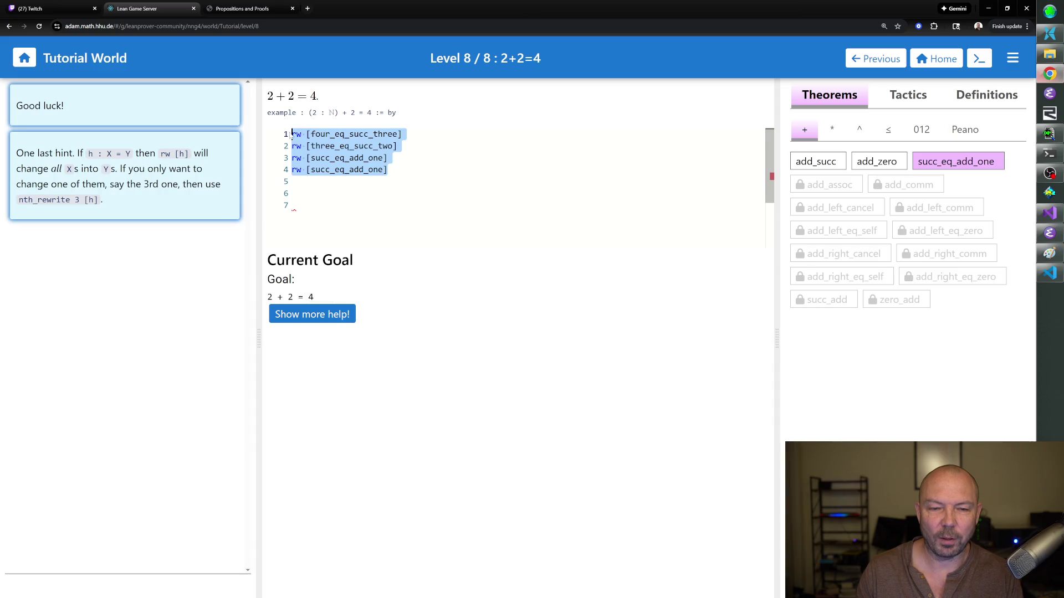
key("BackSpace")
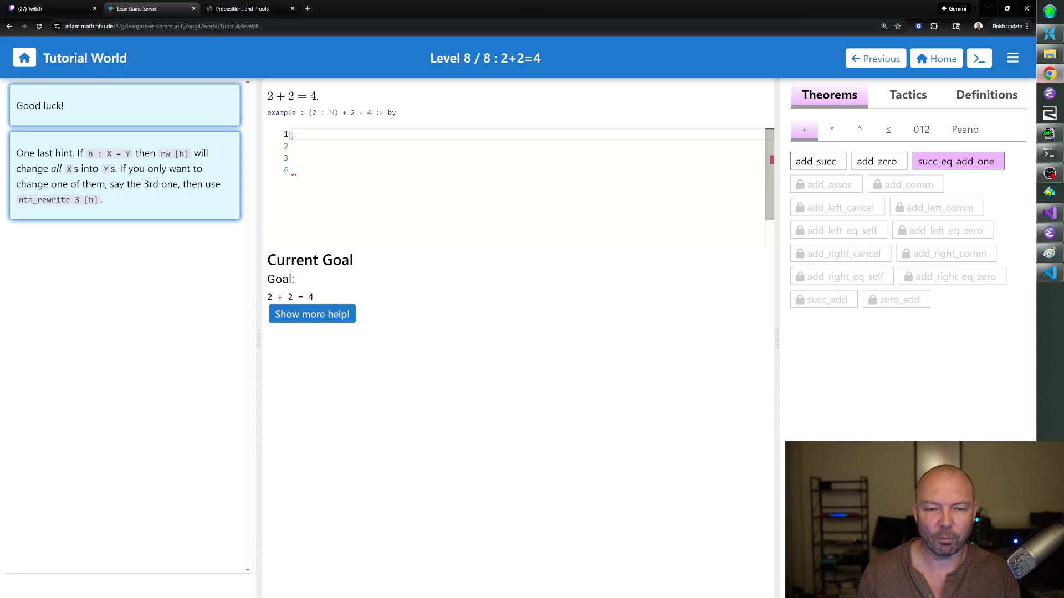
- Enter rw [two_eq_succ_one] as line 1, turning the goal into succ 1 + succ 1 = 4
key("BackSpace")
key("BackSpace")
key("BackSpace")
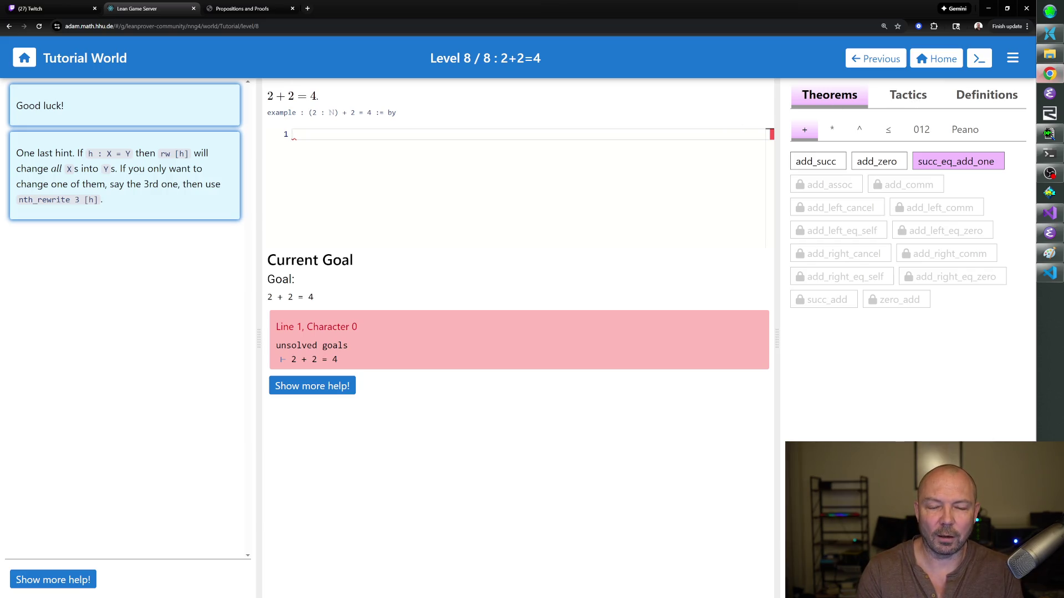
type("rw ")
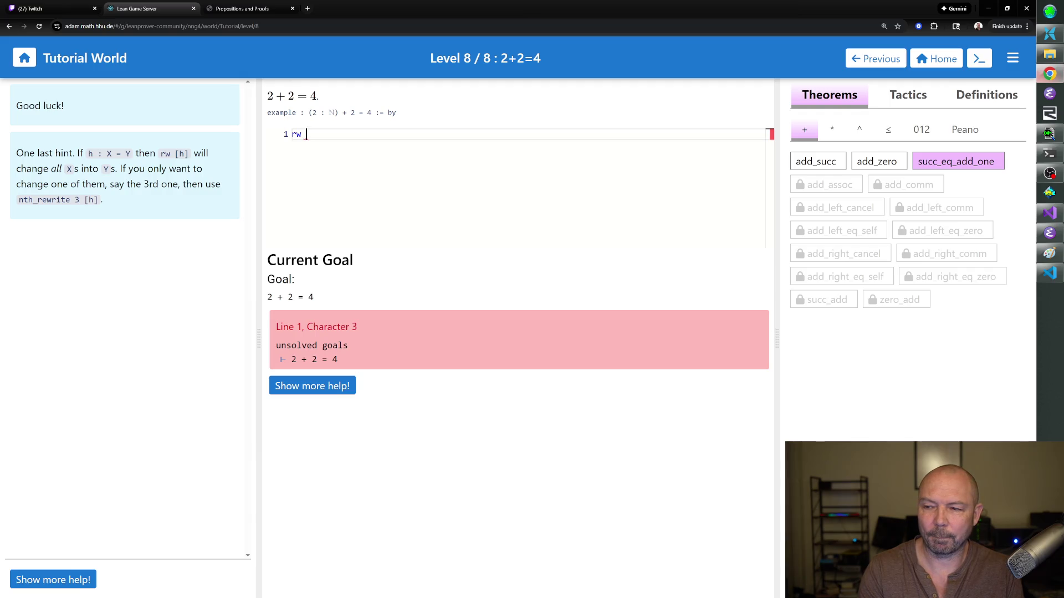
type("[two_eq_succ_one]")
key("Return")
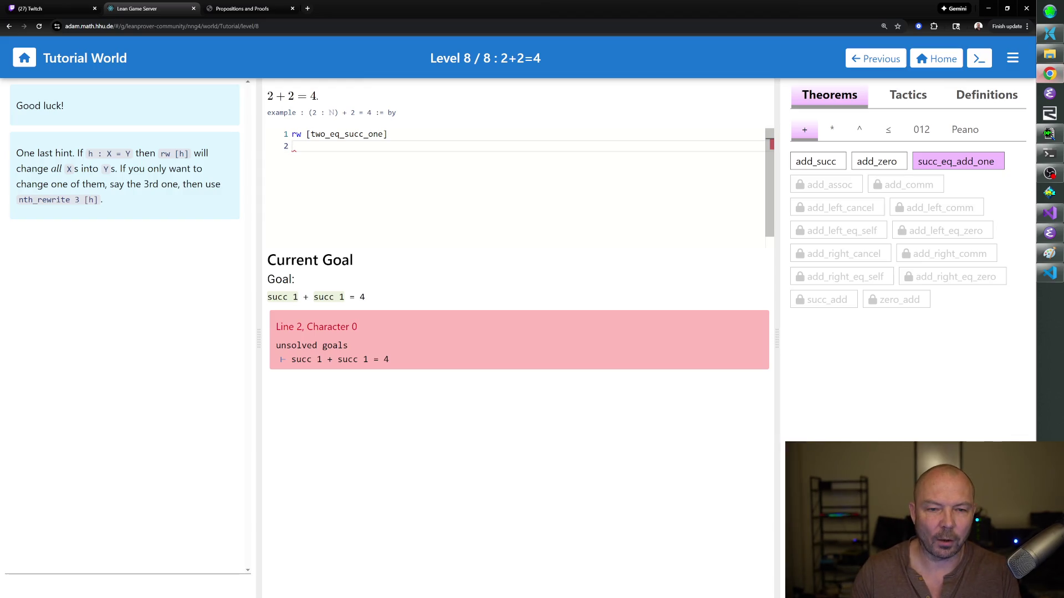
left_click(292, 133)
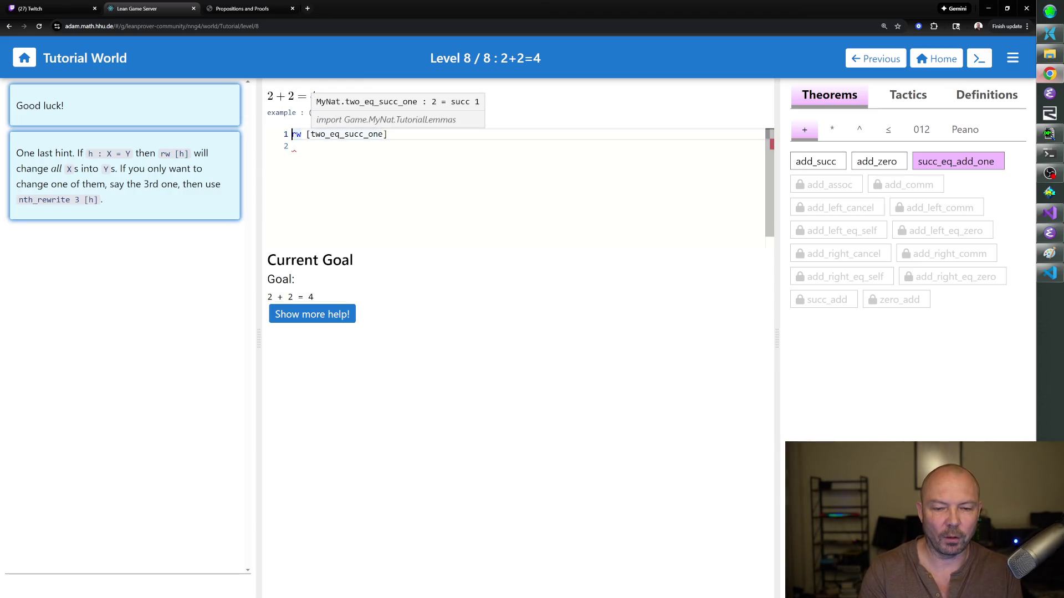
type("nth_rewrite")
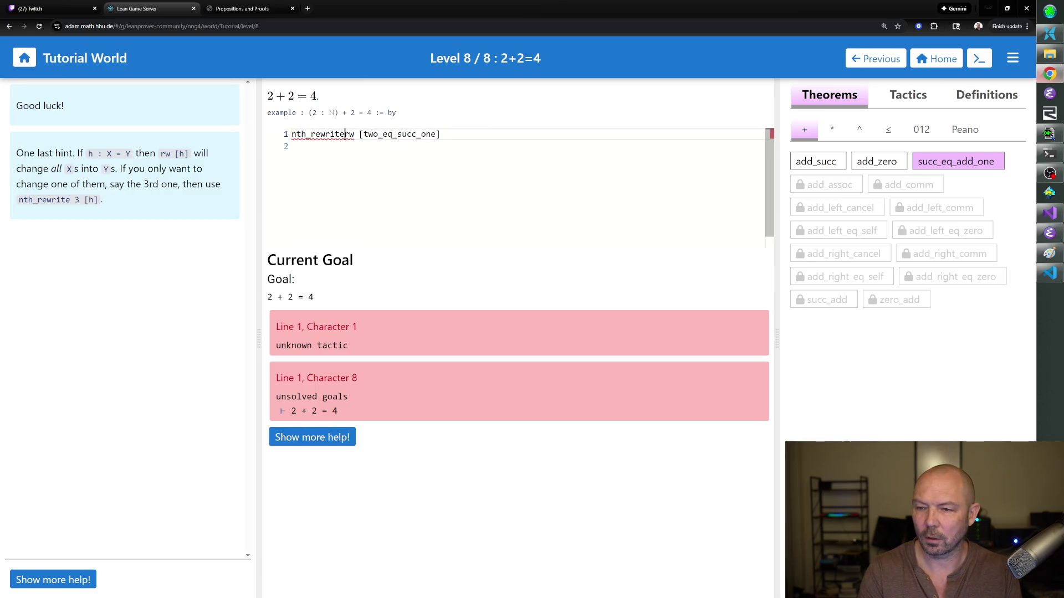
- Change line 1 to nth_rewrite 2 [two_eq_succ_one] so only the second 2 becomes succ 1, with add_succ docs shown
left_click(815, 161)
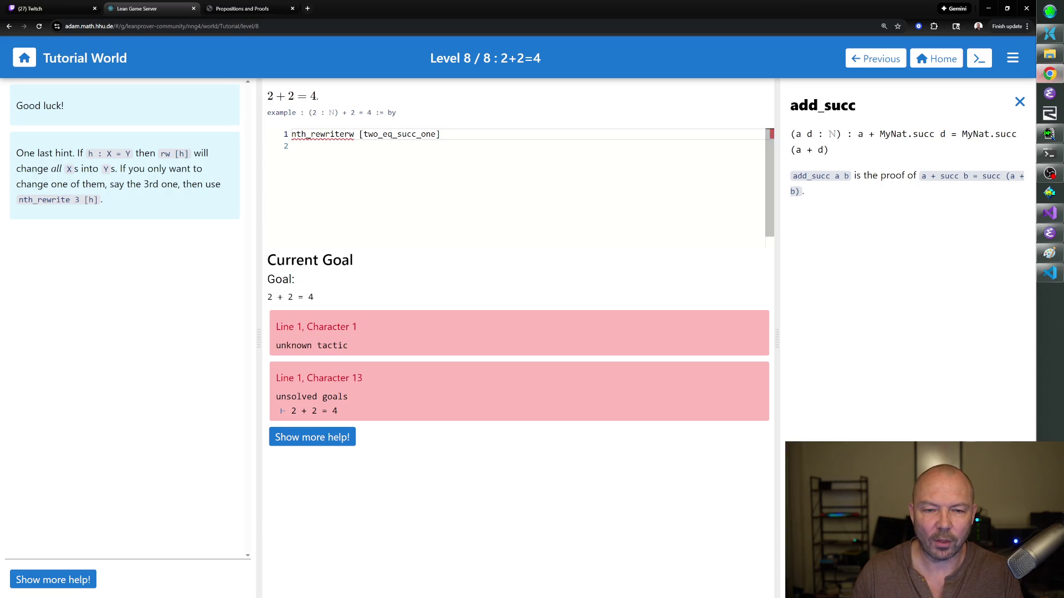
type("2")
key("Delete")
key("Delete")
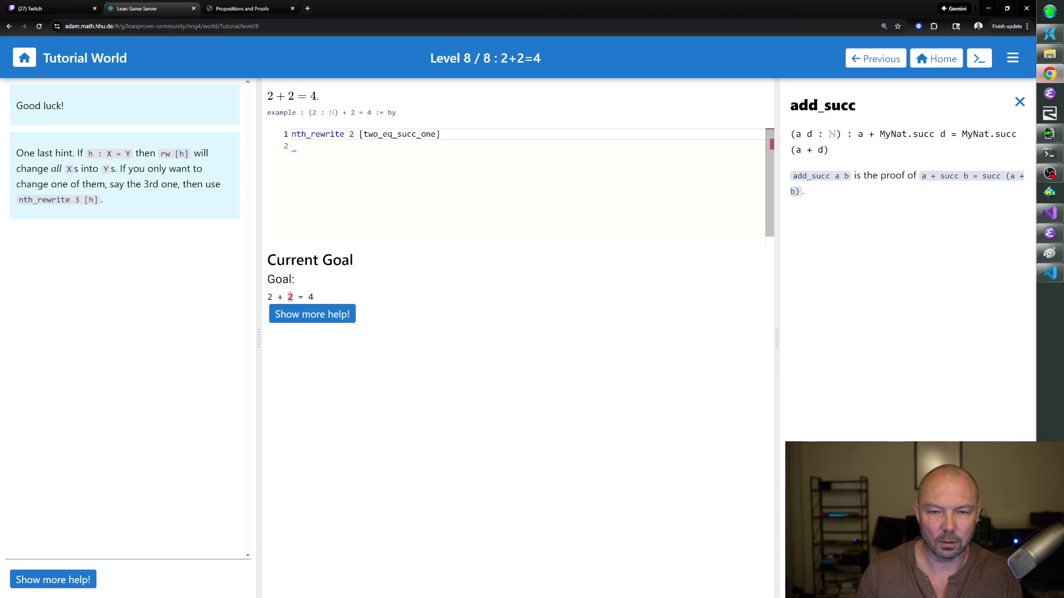
key("Down")
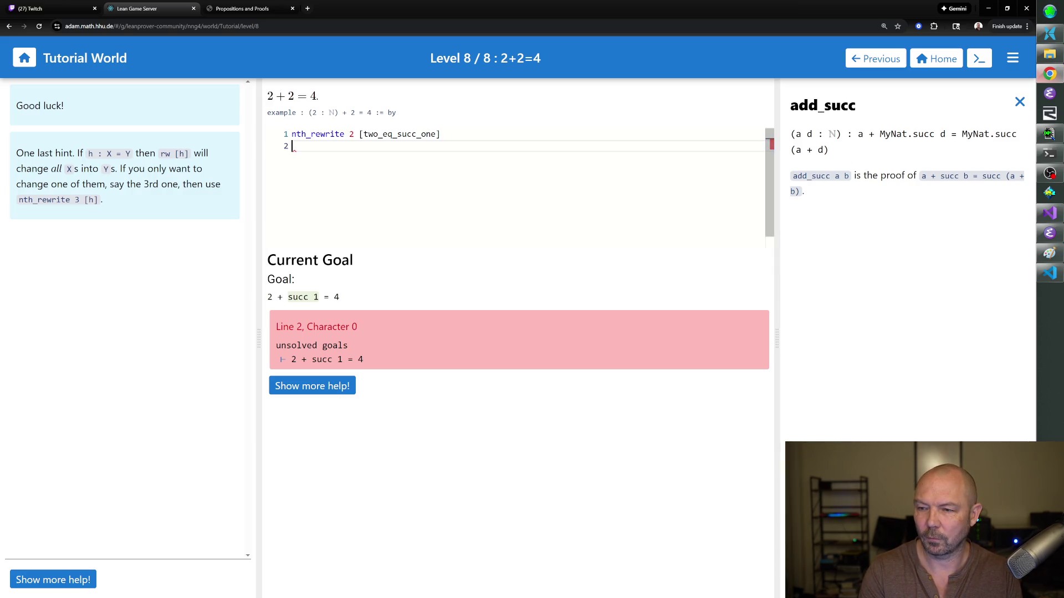
type("rw [add_succ]")
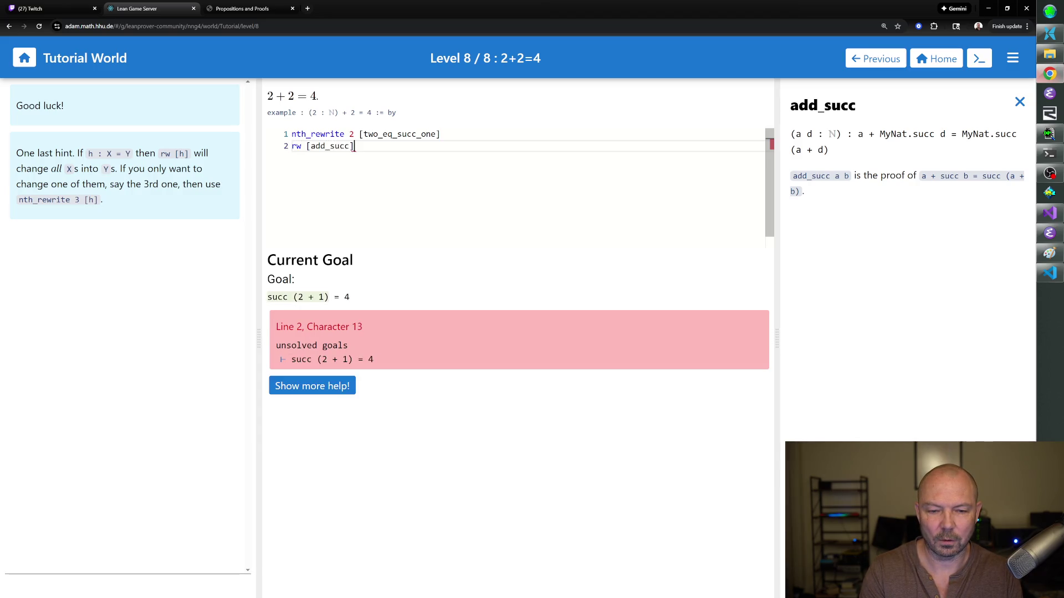
- Add rw [add_succ] and rw [← succ_eq_add_one], consulting succ_eq_add_one's docs, giving succ (succ 2) = 4
key("Return")
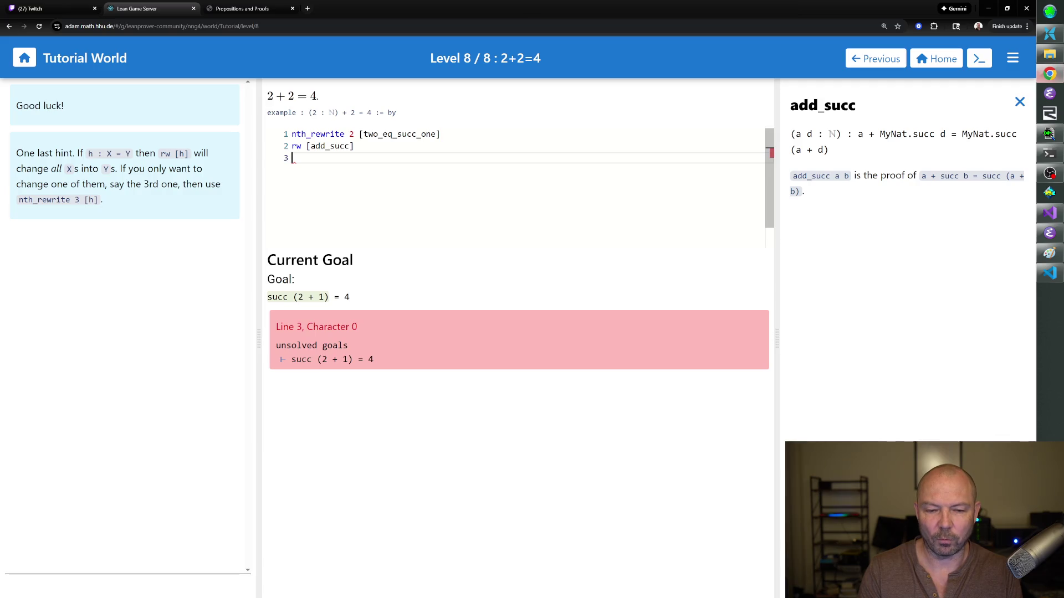
left_click(1020, 102)
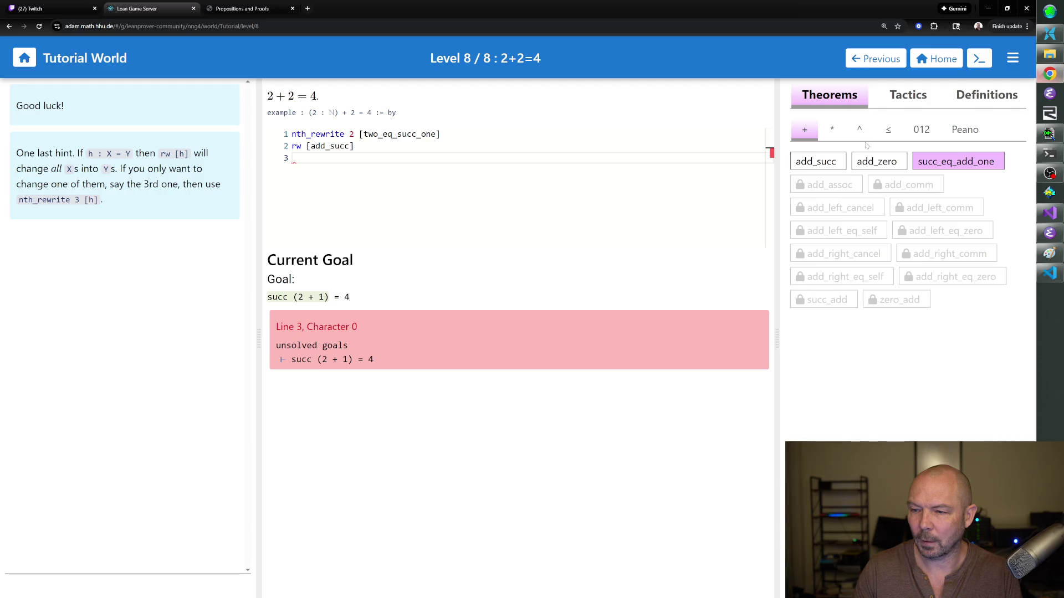
mouse_move(956, 162)
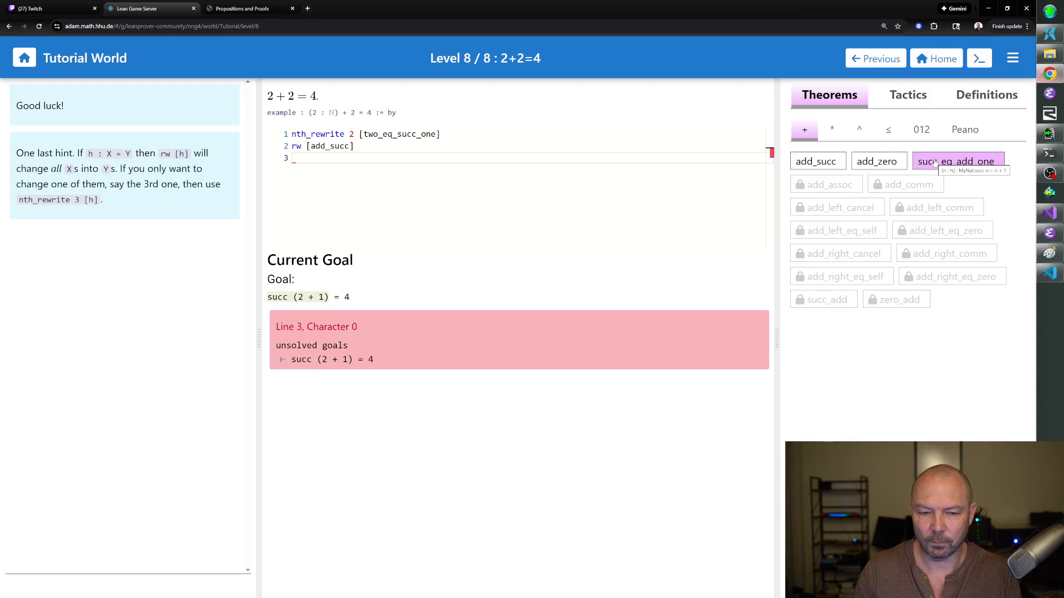
left_click(935, 163)
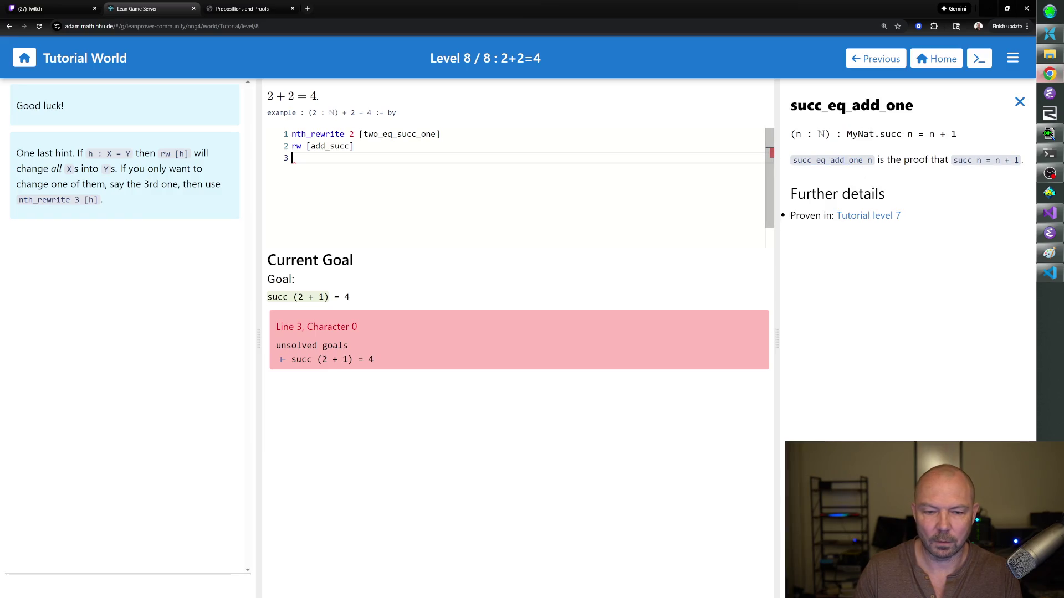
type("rw[su")
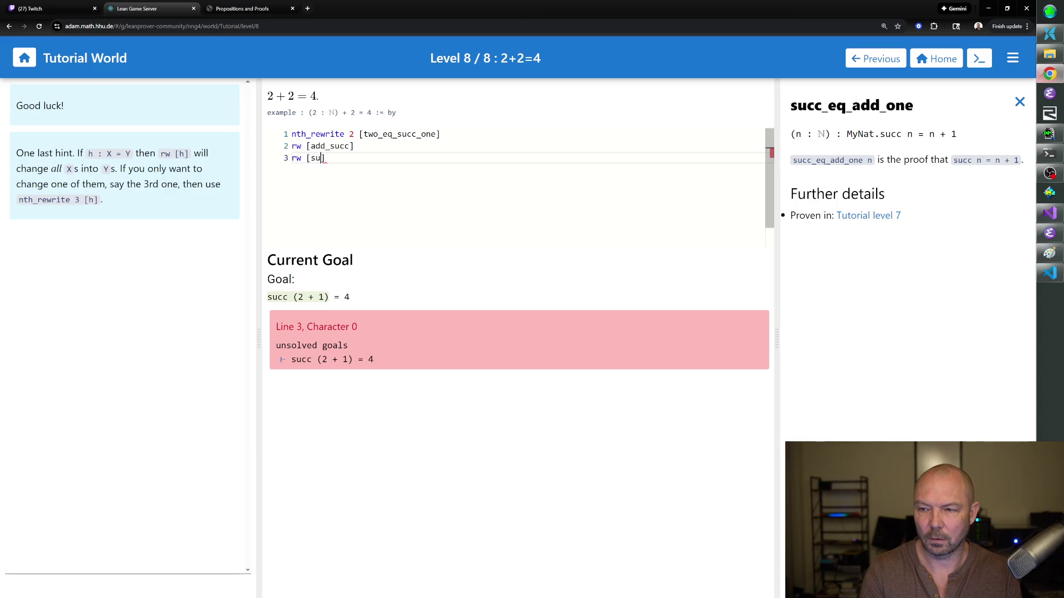
type("\\l")
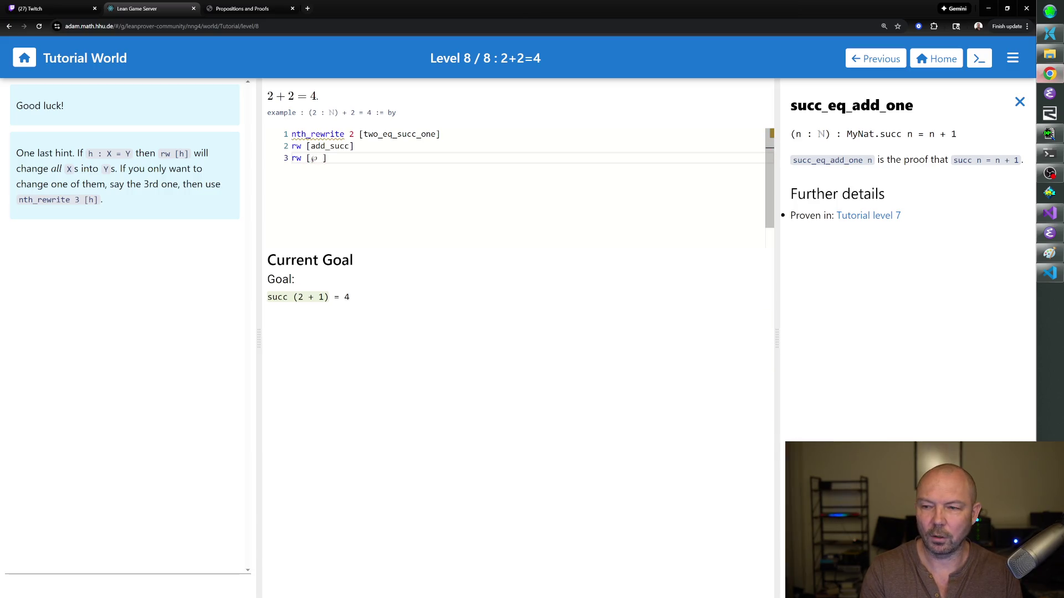
type(" succ_eq_add_one]")
key("Return")
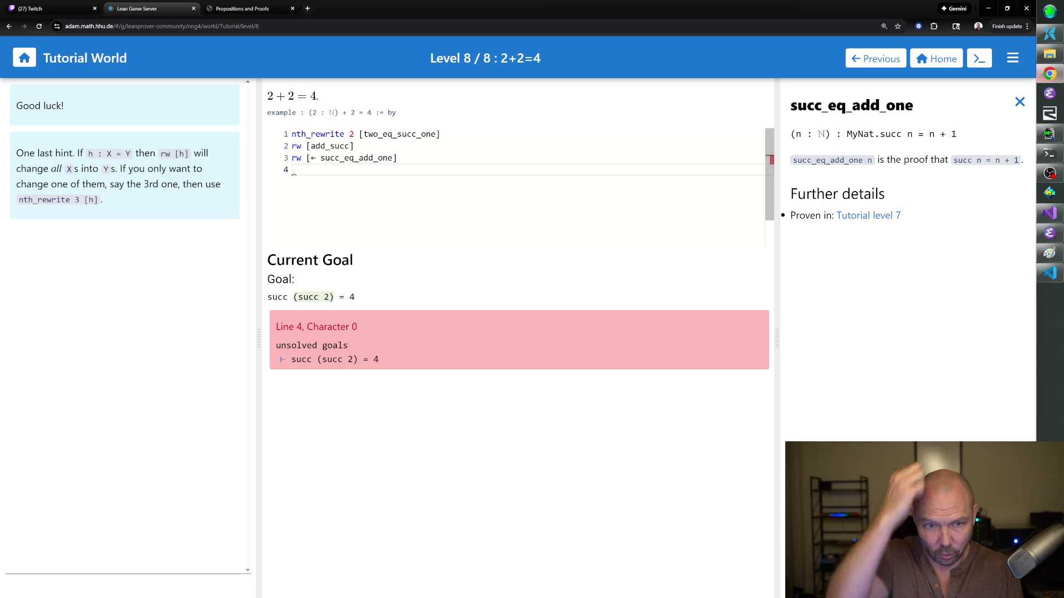
type("rw [three_eq_succ_two")
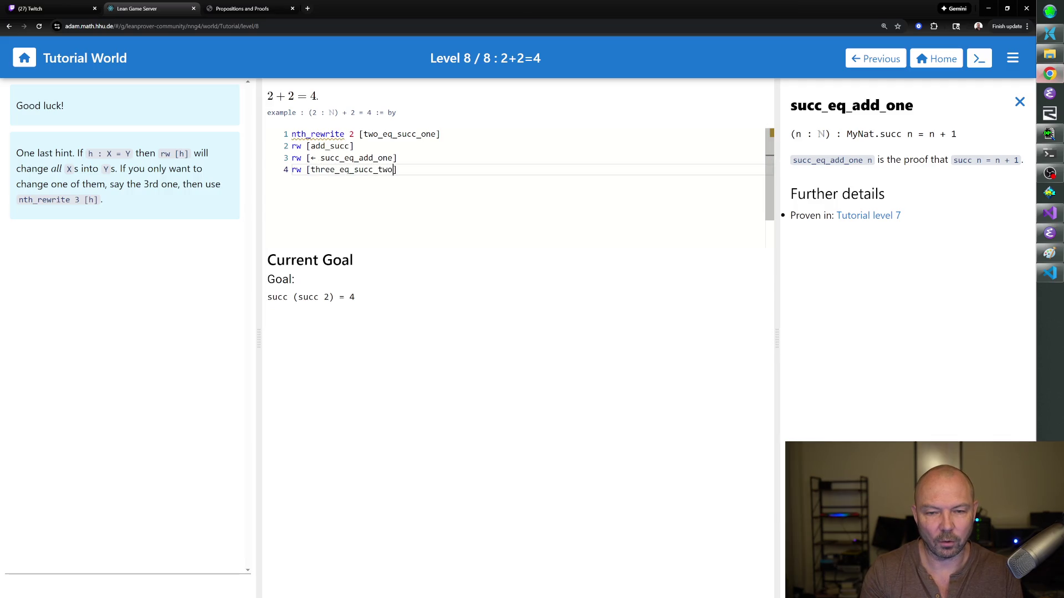
- Add rw [← three_eq_succ_two] and rw [← four_eq_succ_three], inserting the ← arrows, to finish the level
key("Return")
type("[four_eq_s")
type("ucc_")
type("three")
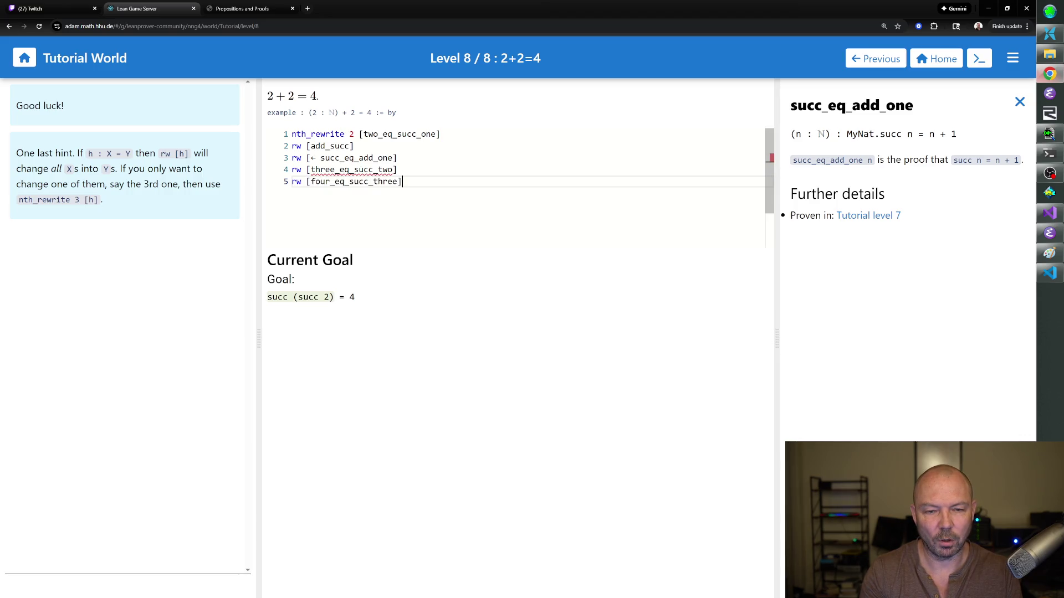
key("Return")
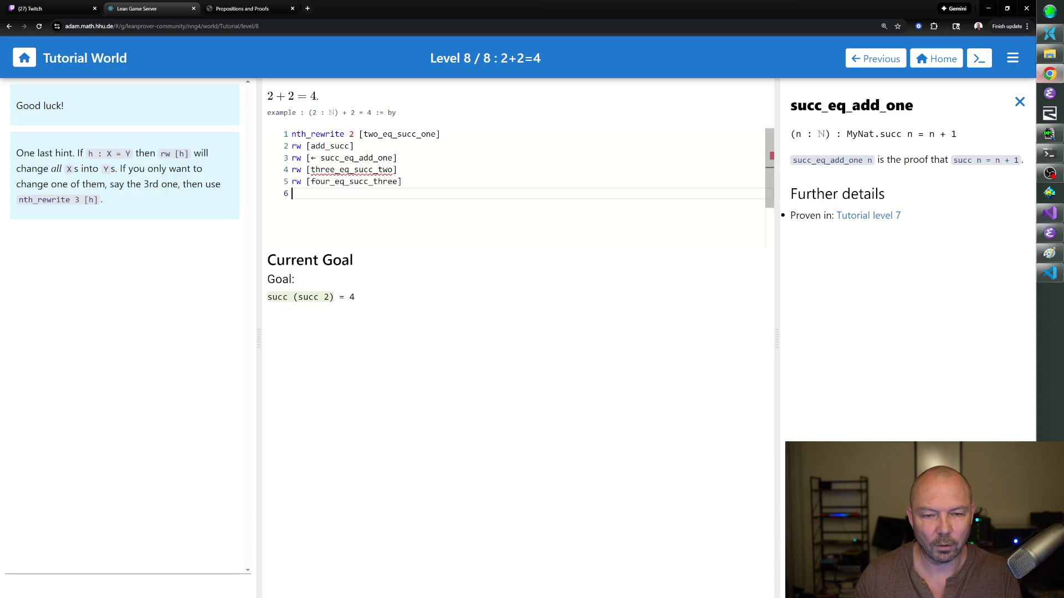
mouse_move(350, 171)
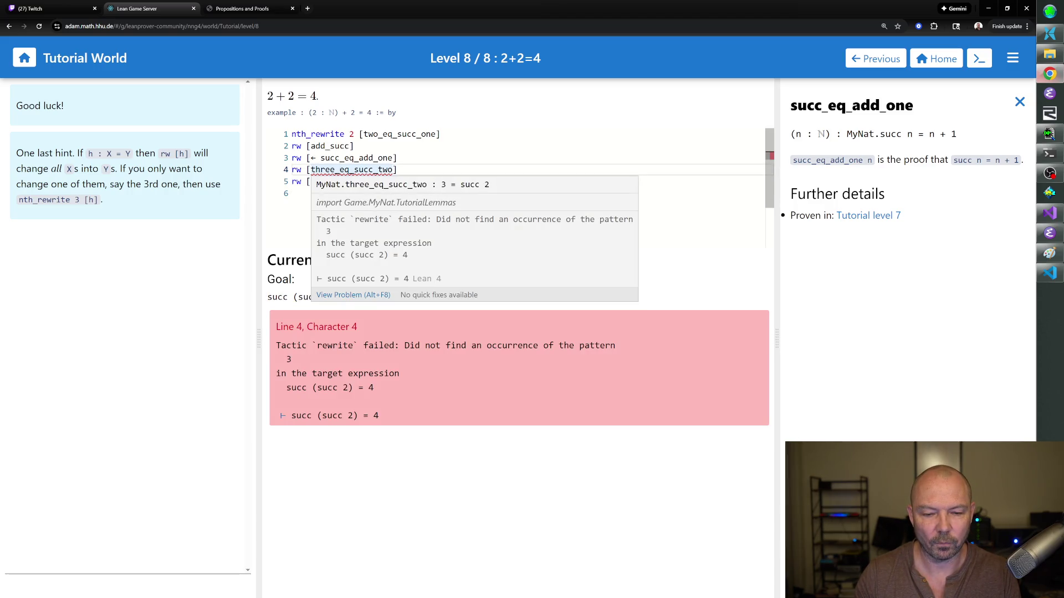
left_click(339, 170)
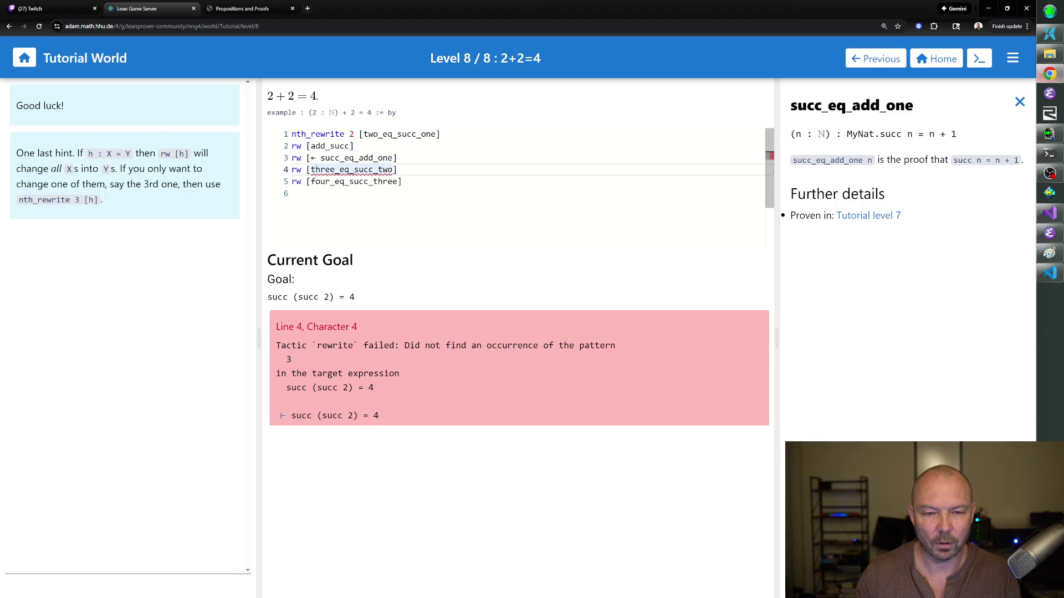
type("\\←")
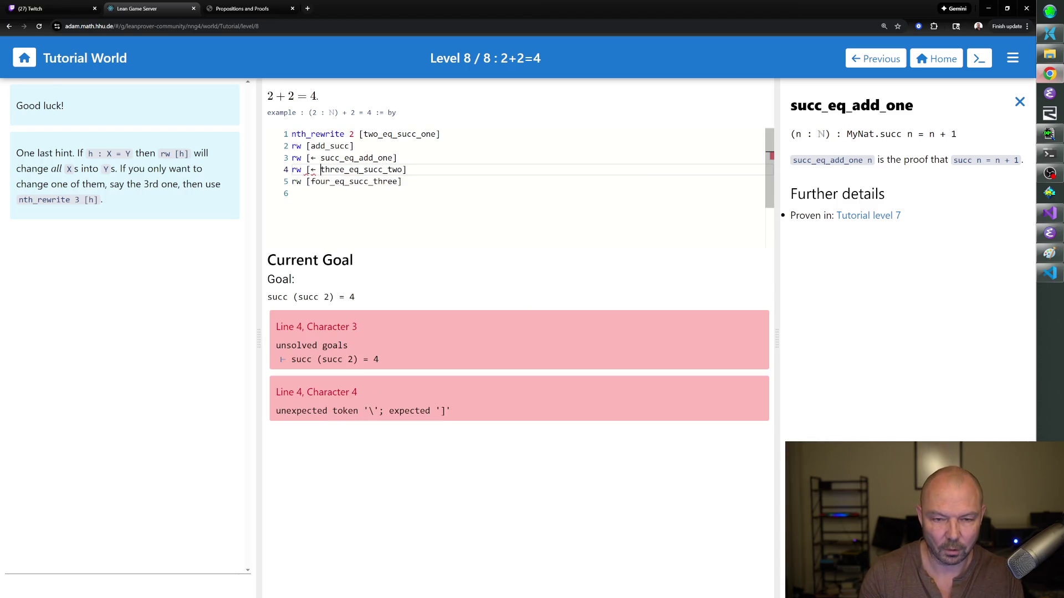
left_click(313, 181)
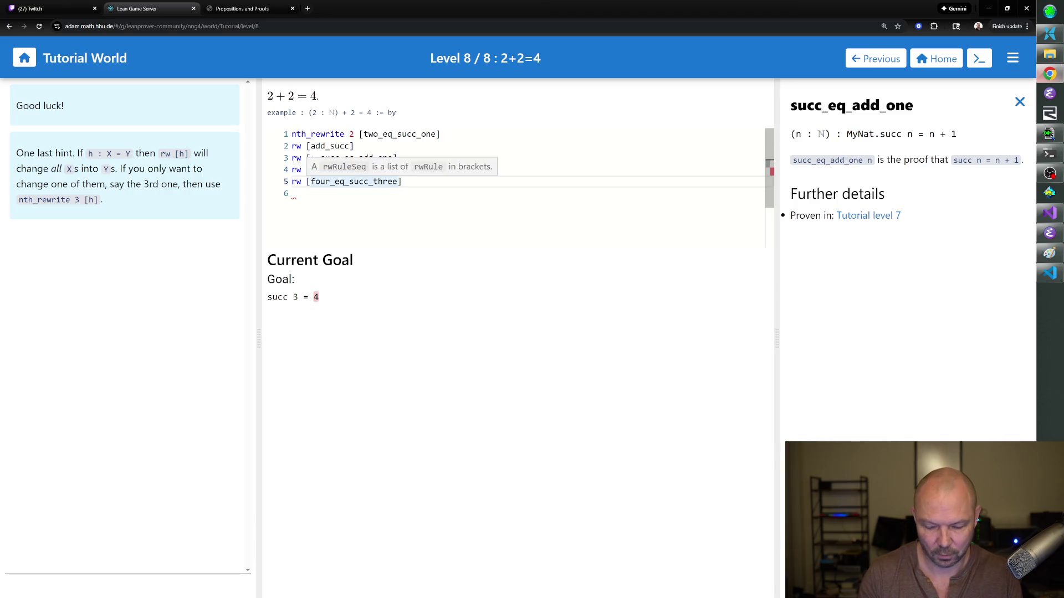
type("\\←")
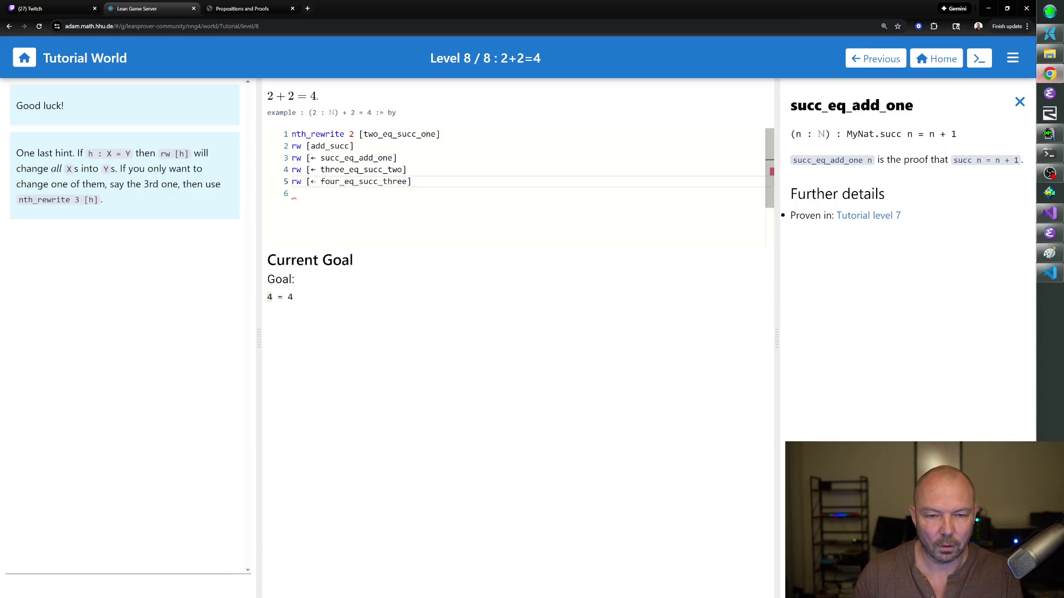
key("Down")
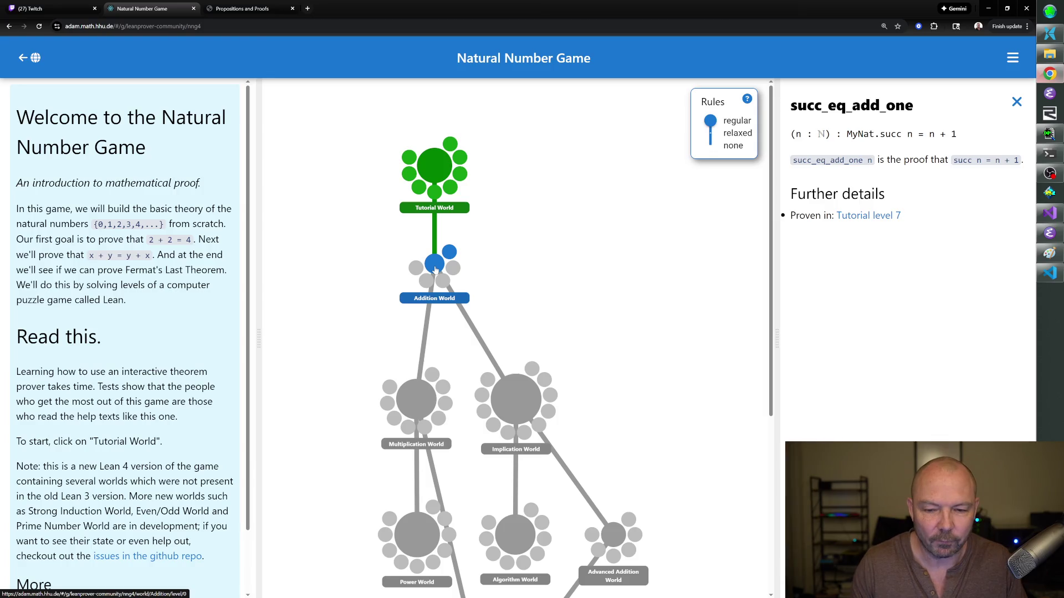
- Enter Addition World from the world map and start its first level, zero_add
left_click(431, 303)
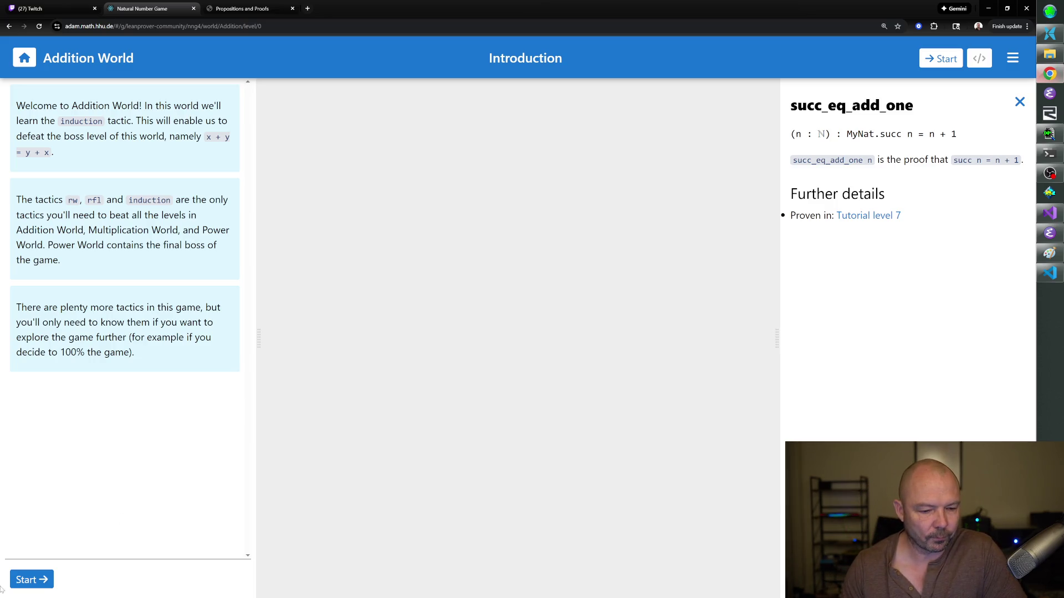
left_click(29, 579)
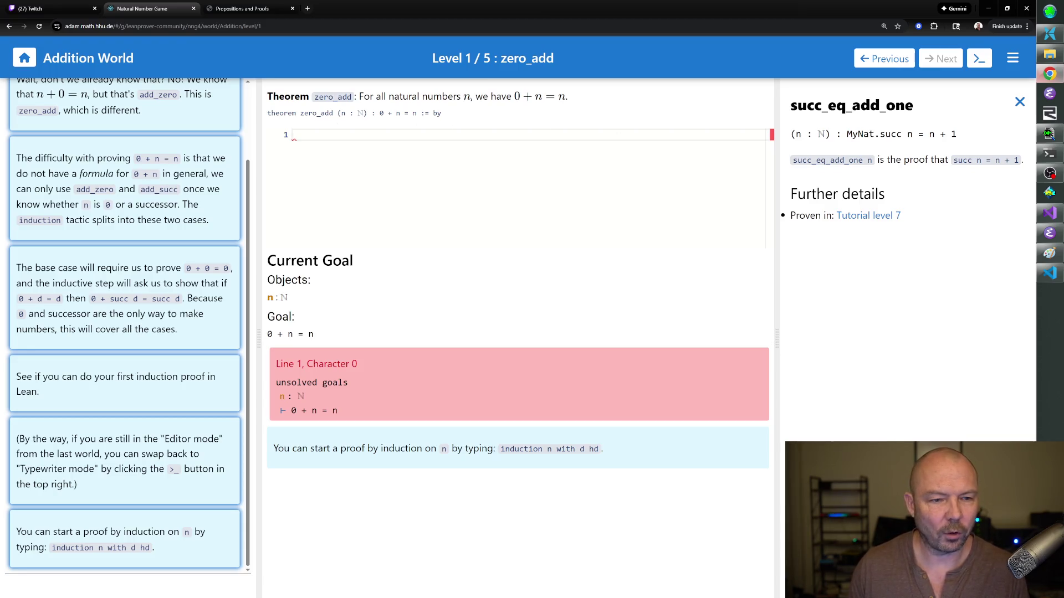
scroll(186, 193, "up", 2)
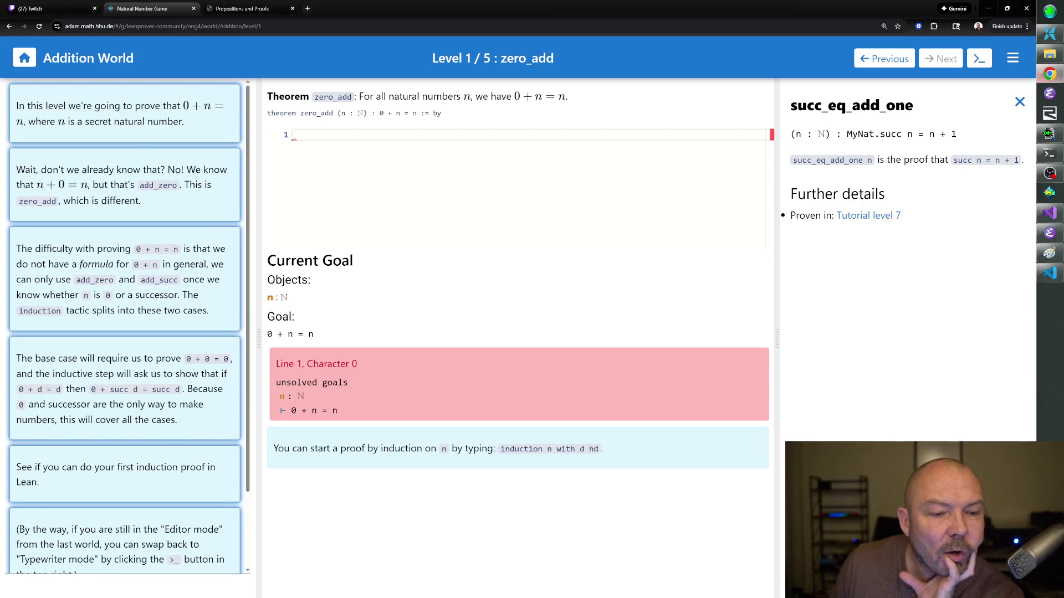
scroll(119, 213, "down", 1)
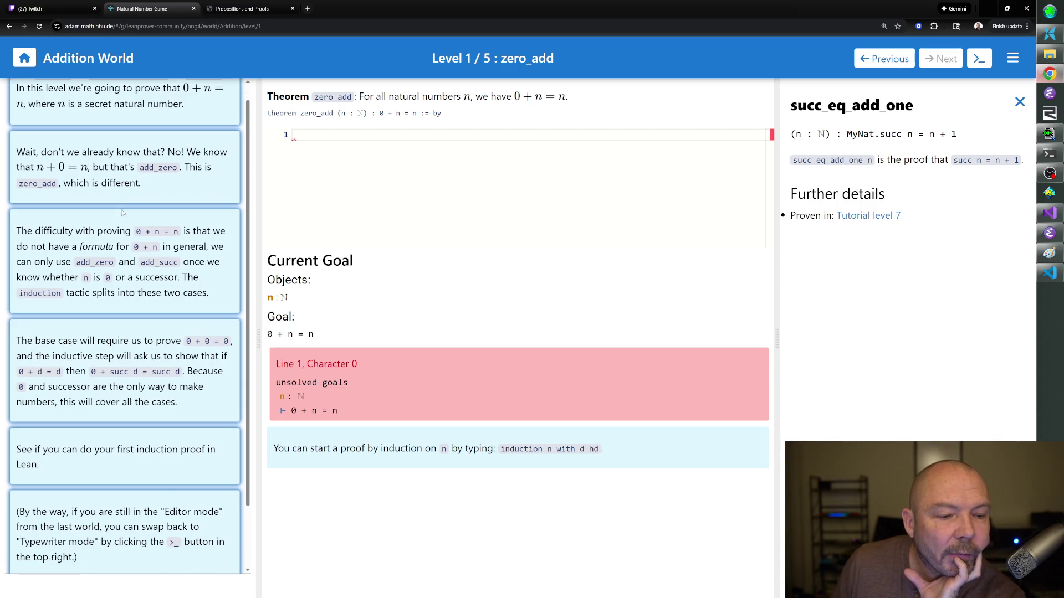
scroll(120, 212, "down", 1)
scroll(116, 199, "down", 1)
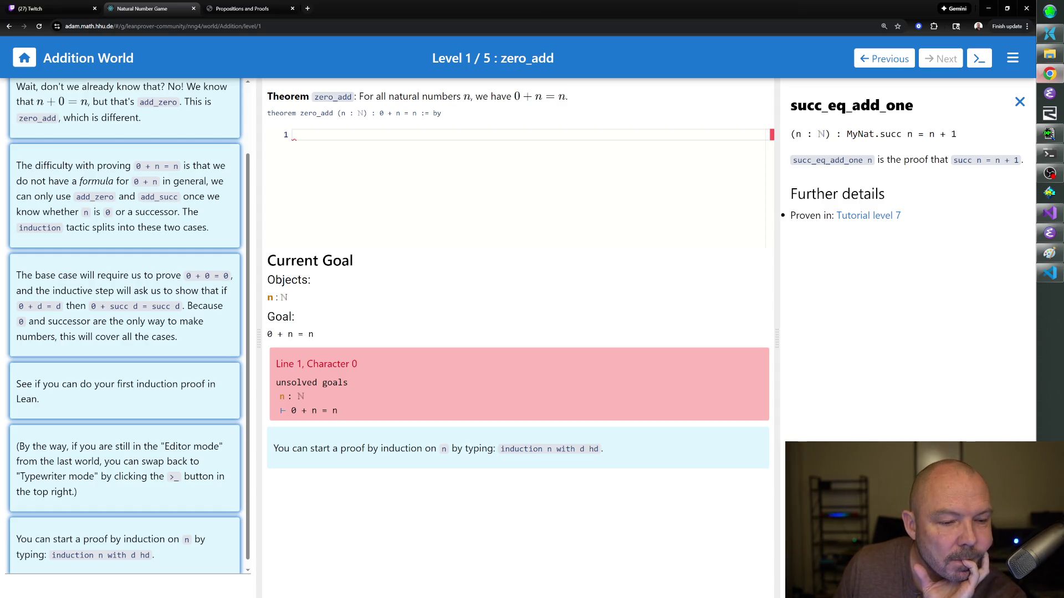
scroll(125, 332, "down", 1)
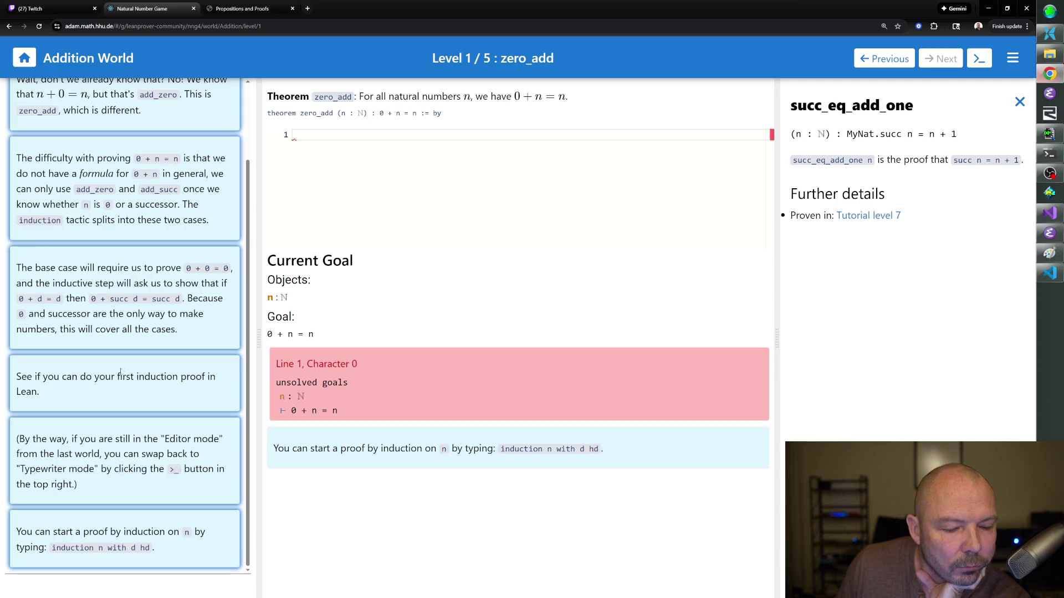
scroll(125, 382, "up", 1)
scroll(141, 466, "down", 1)
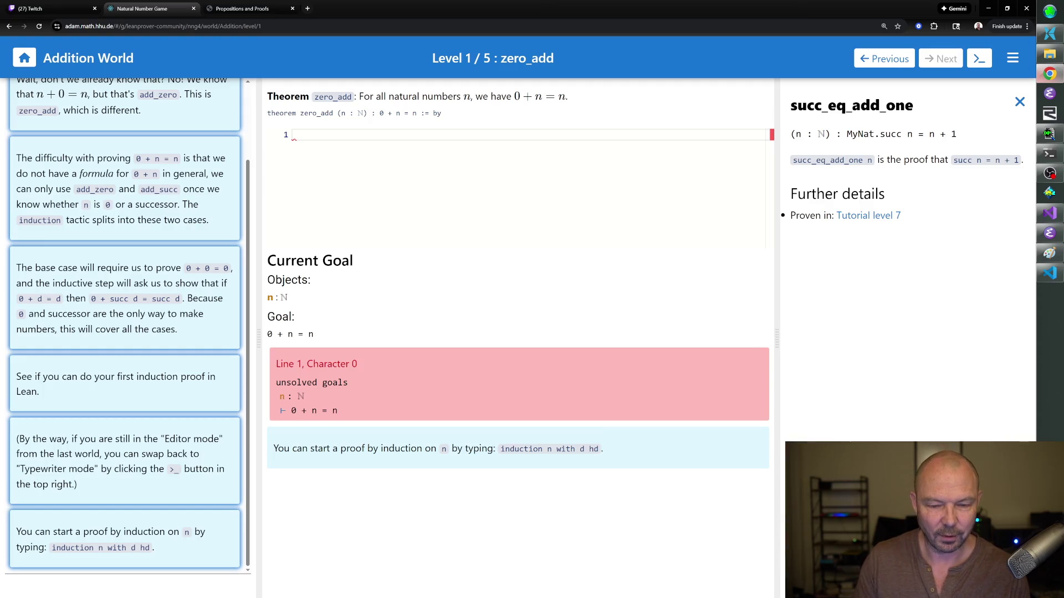
type("induction n")
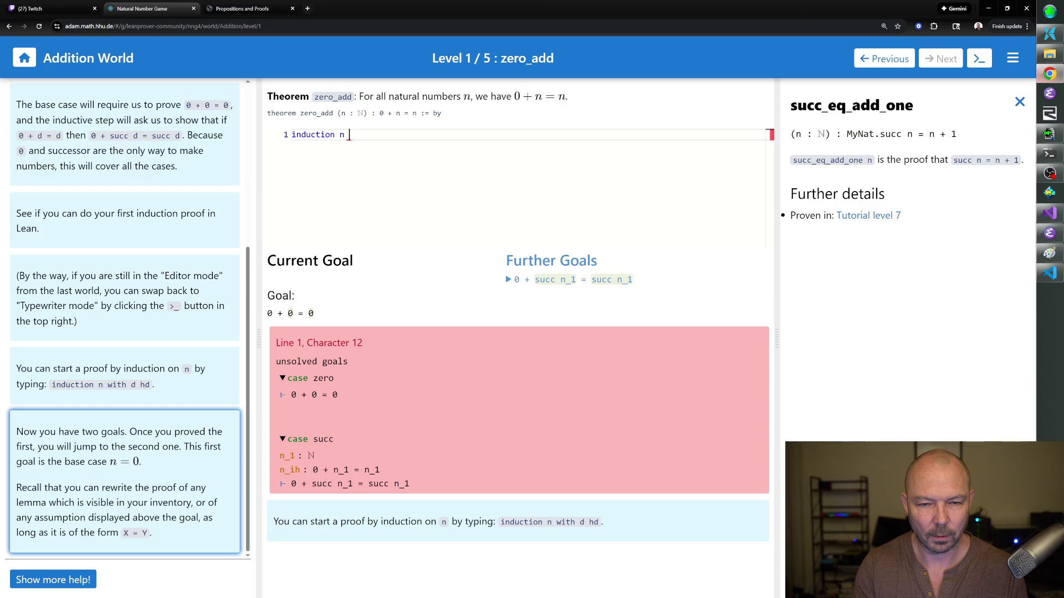
type("with d hd")
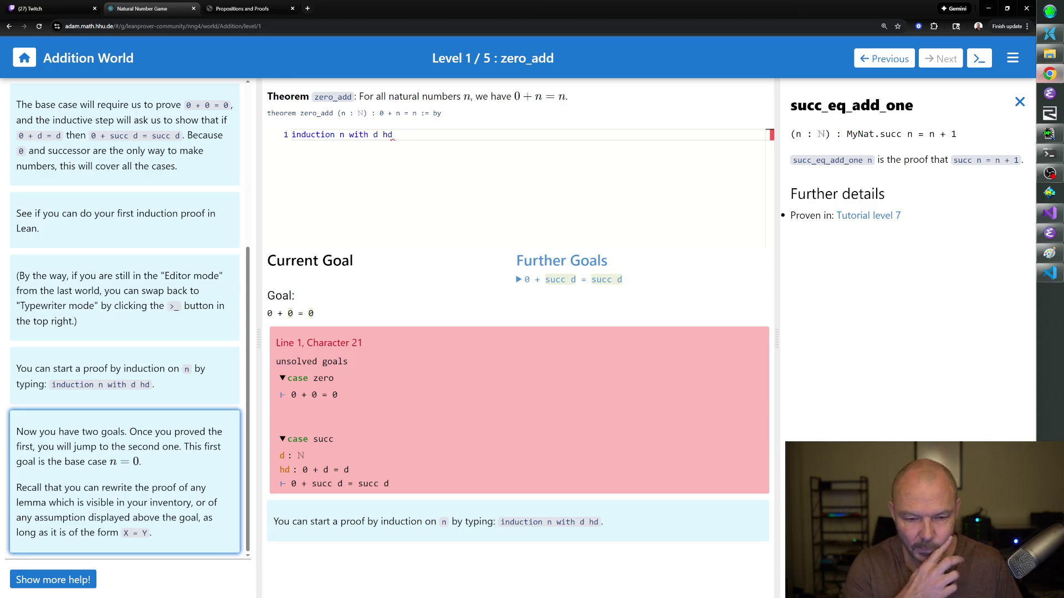
- After induction n with d hd, close the base case with rw [add_zero] and rfl, consulting add_zero's details
key("Return")
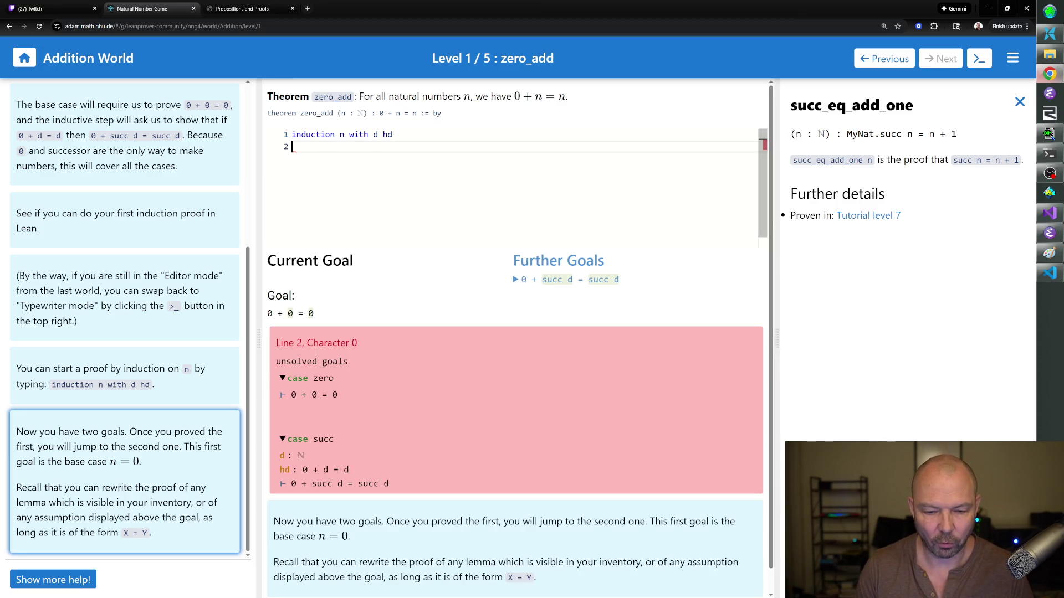
left_click(1020, 101)
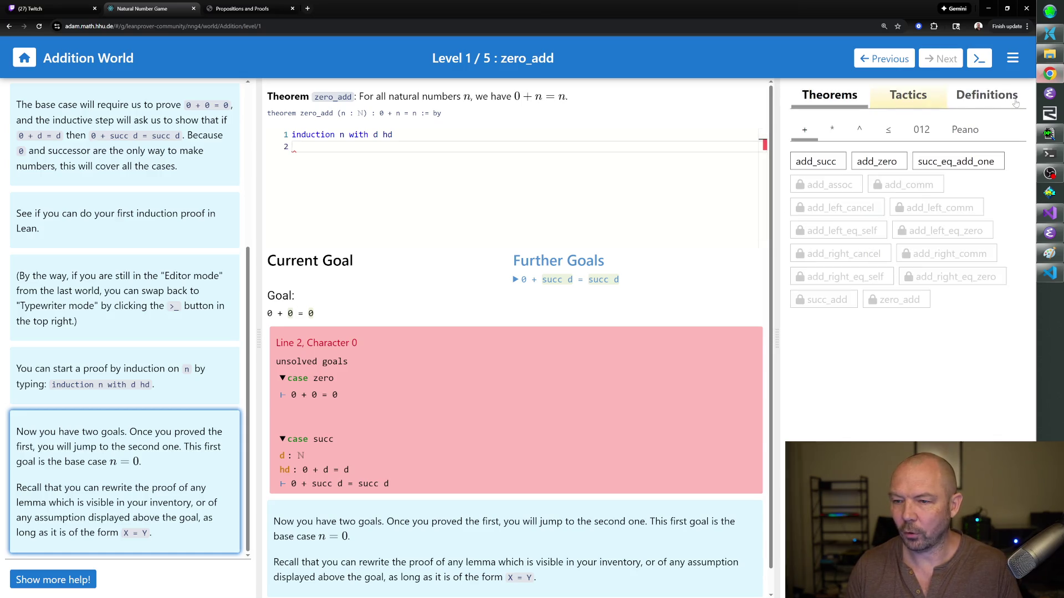
left_click(875, 162)
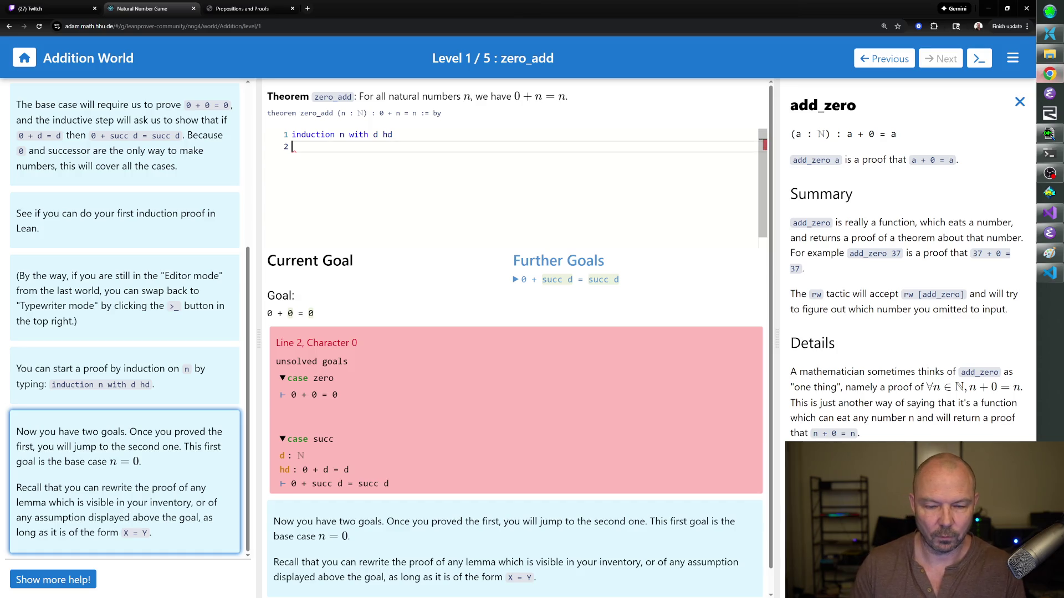
type("rw [add_zero]")
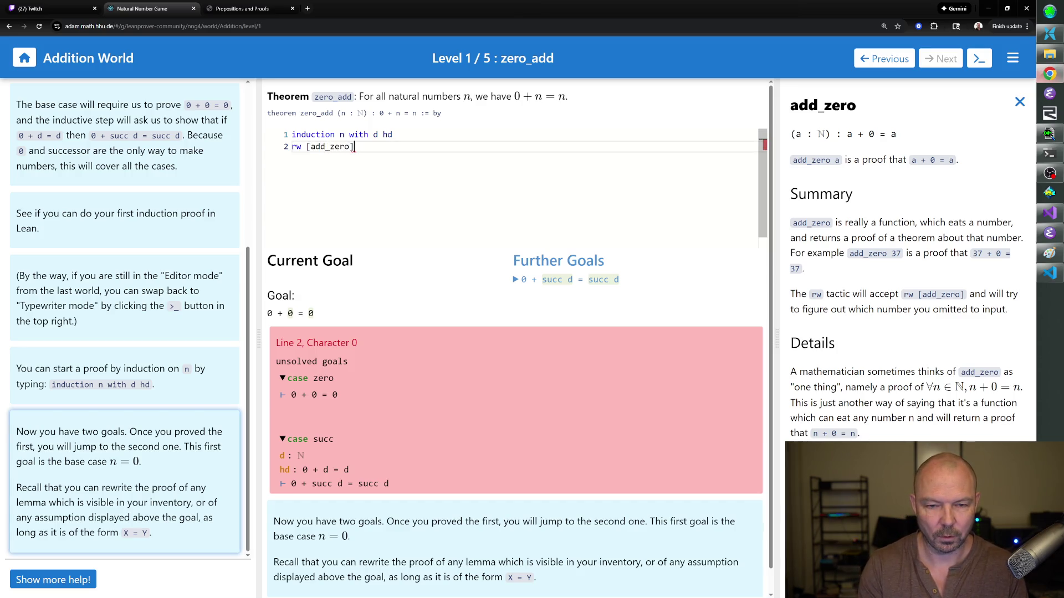
key("Return")
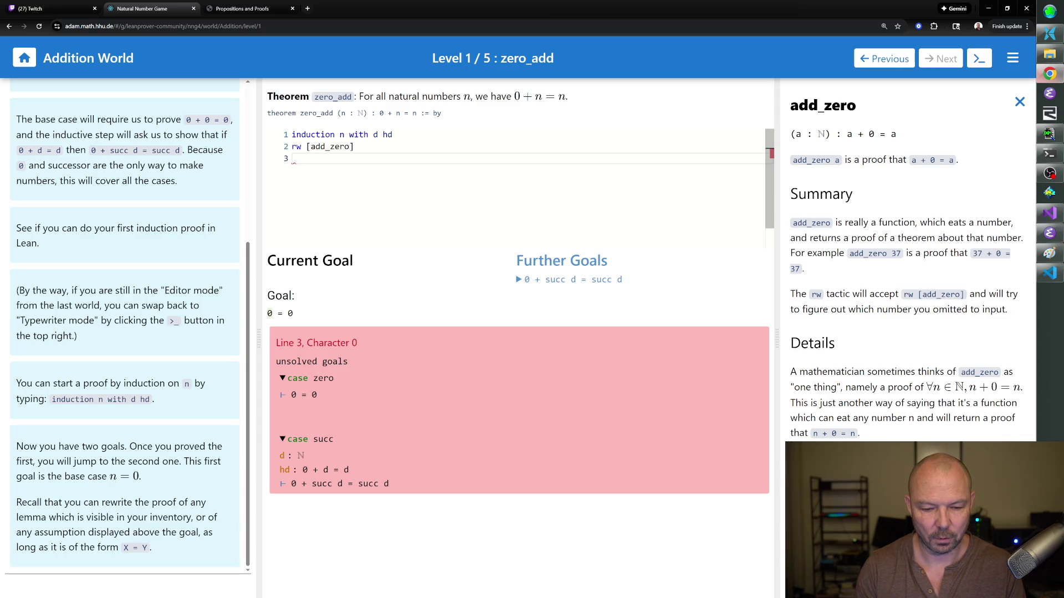
type("rfl")
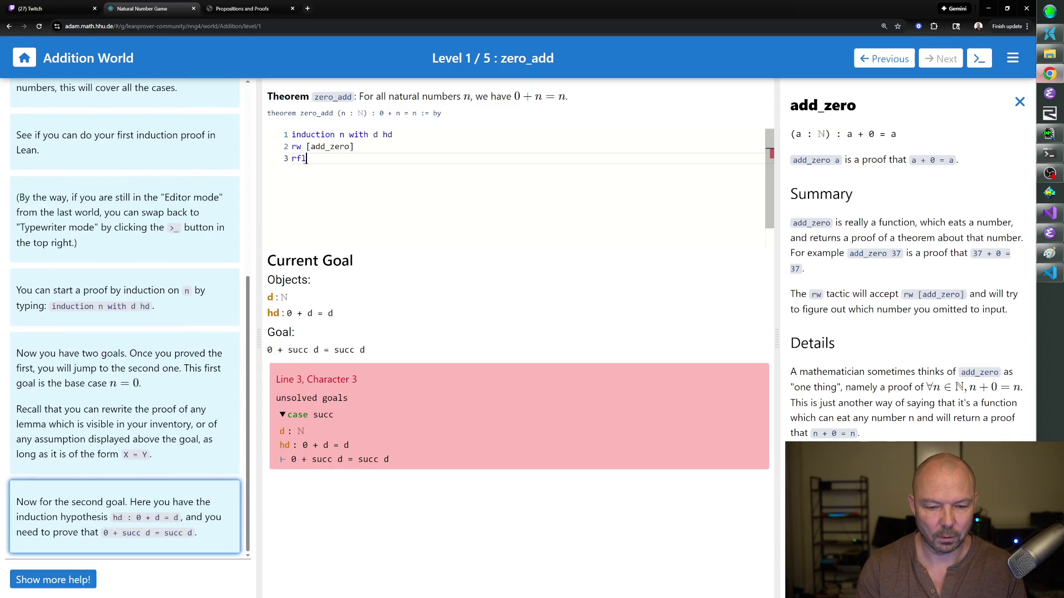
key("Return")
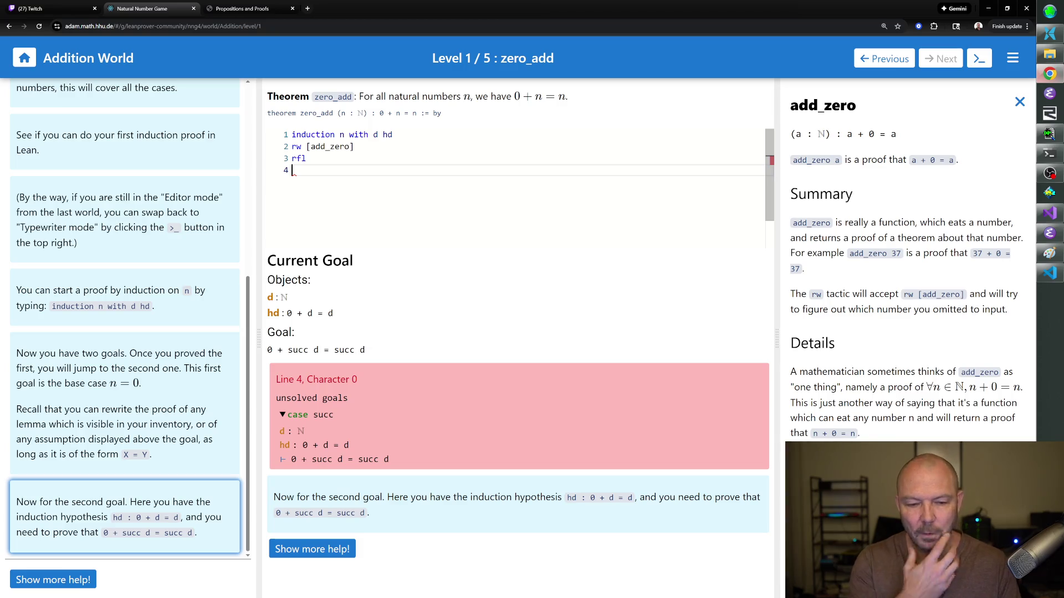
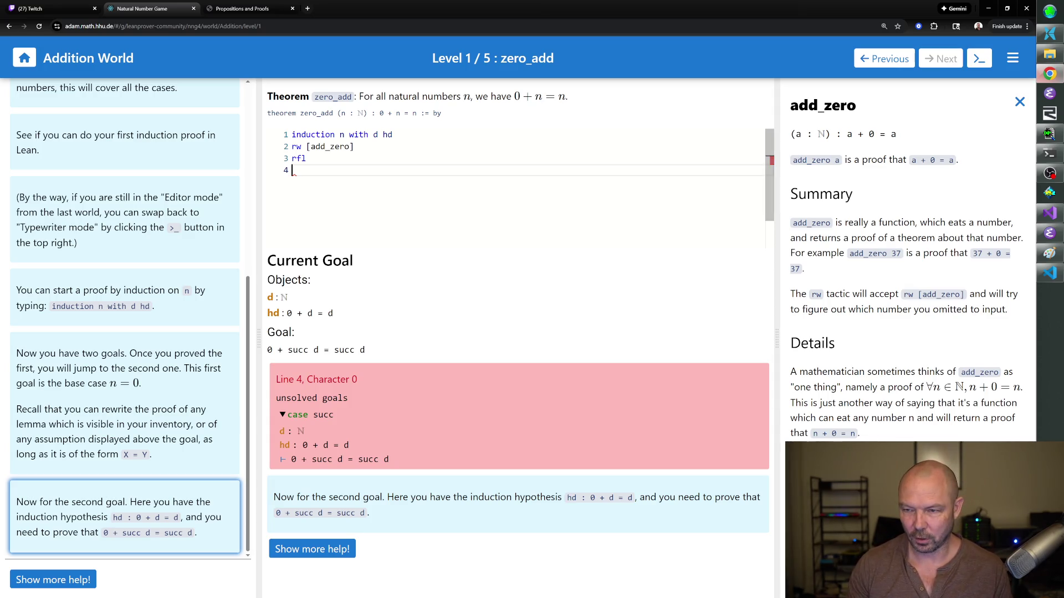
- Swap the add_zero notes for the add_succ theorem's documentation in the Theorems inventory
left_click(1019, 101)
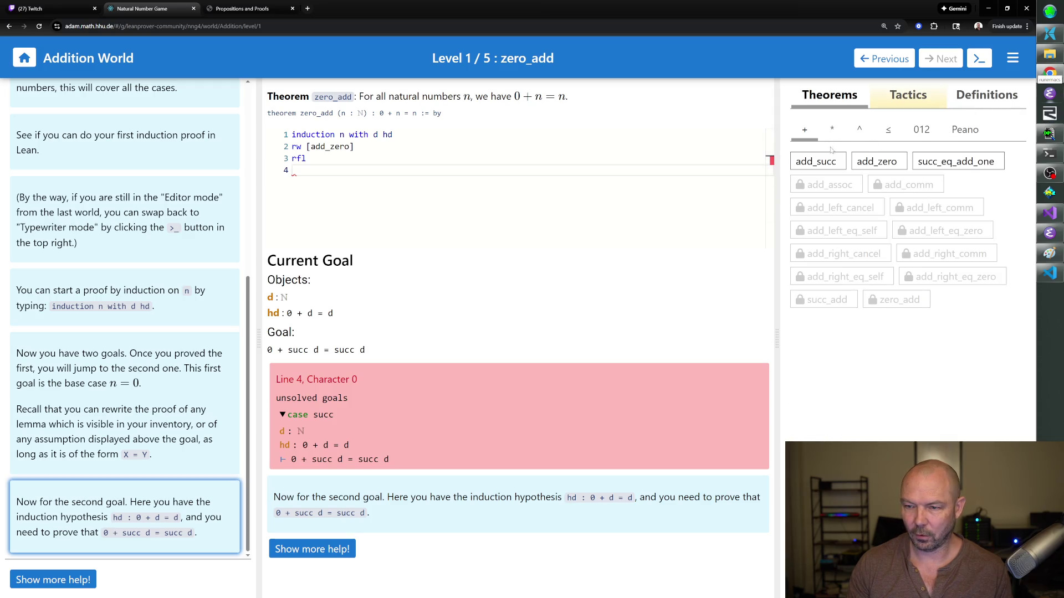
left_click(818, 162)
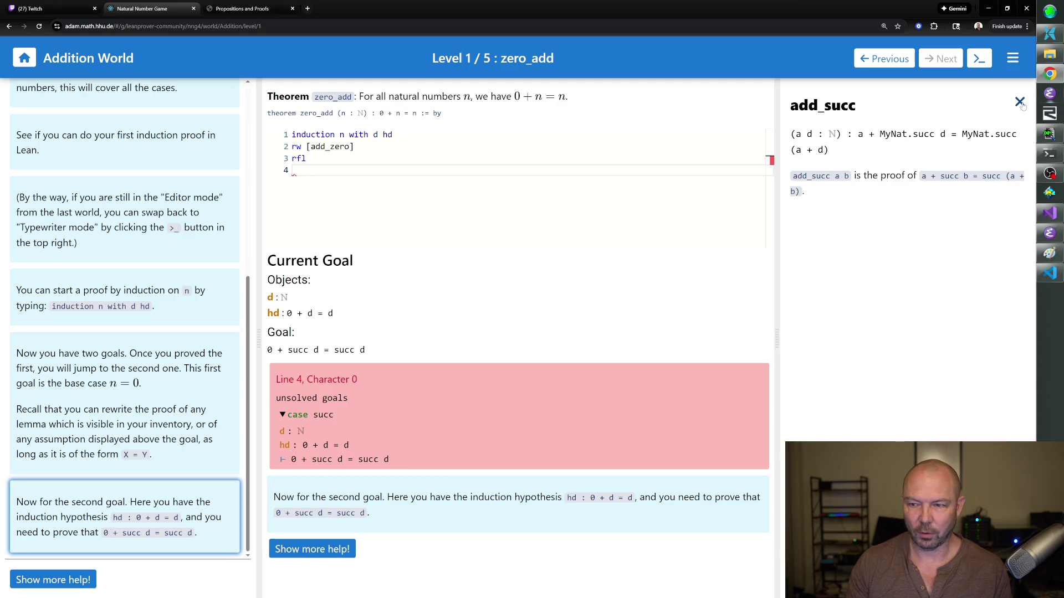
type("rw ")
type("[add_succ")
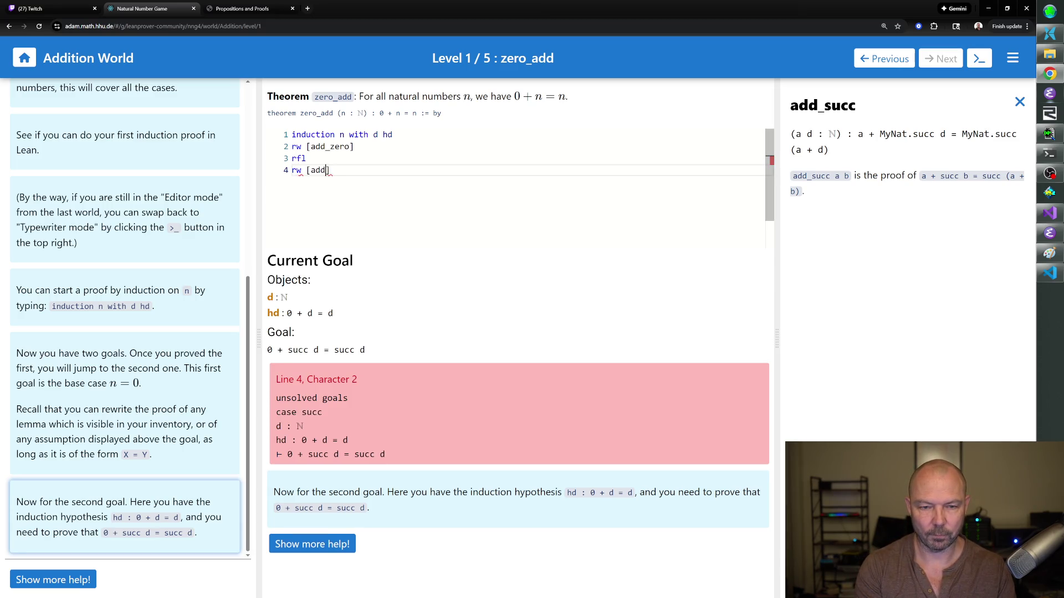
type("]")
- Close the successor case with rw [add_succ], rw [hd], rfl, then advance to Level 2 succ_add
key("Return")
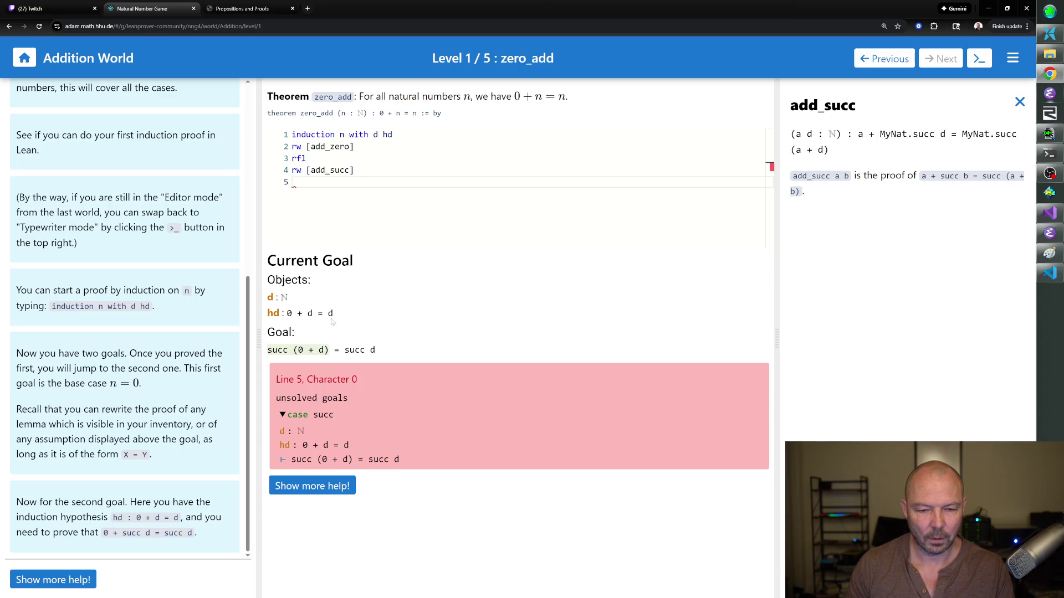
type("rw [hd]")
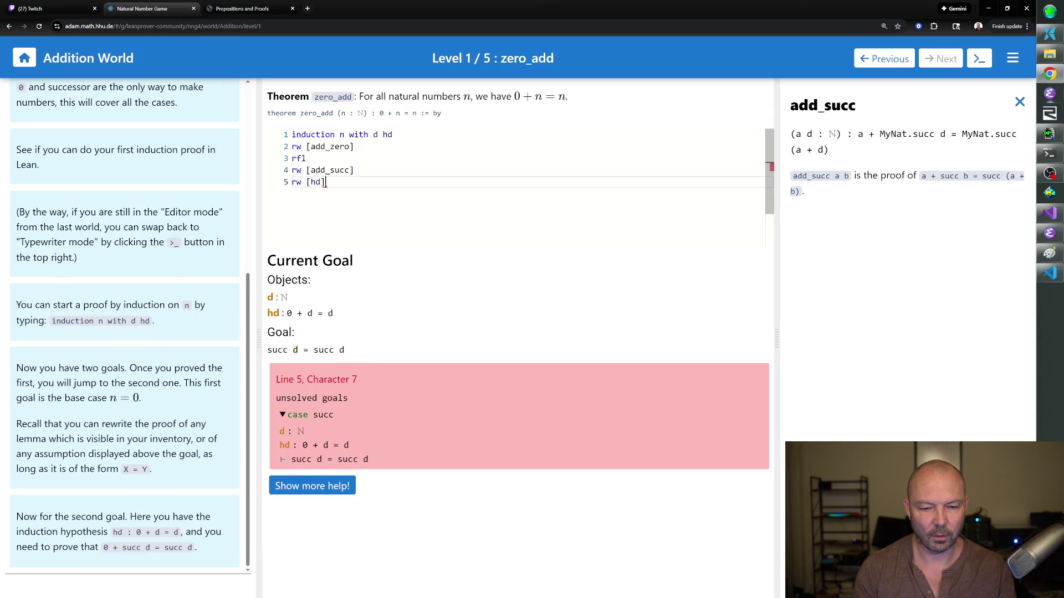
key("Return")
type("r")
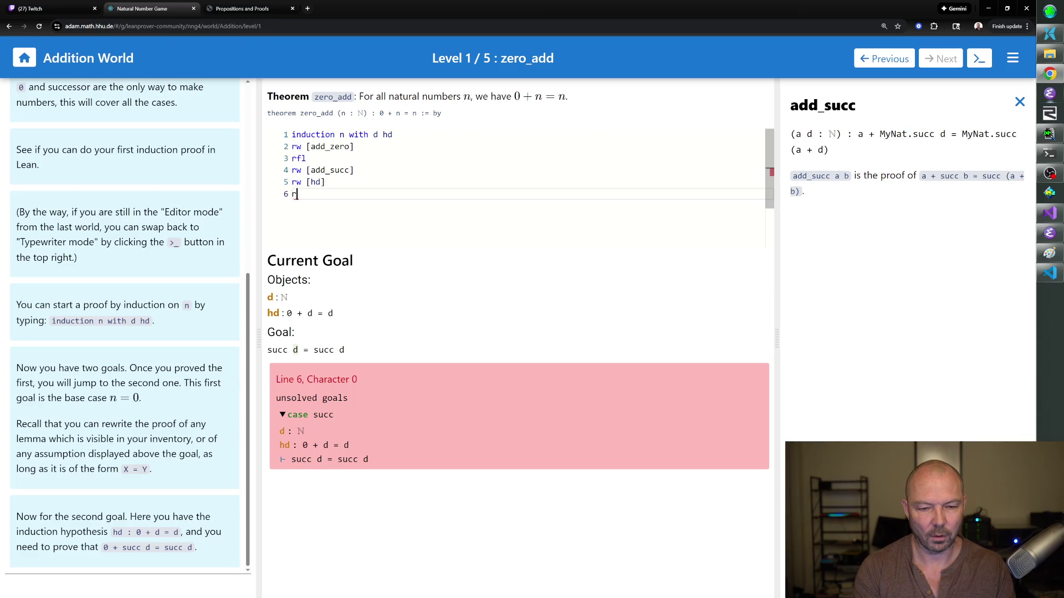
type("fl")
key("Return")
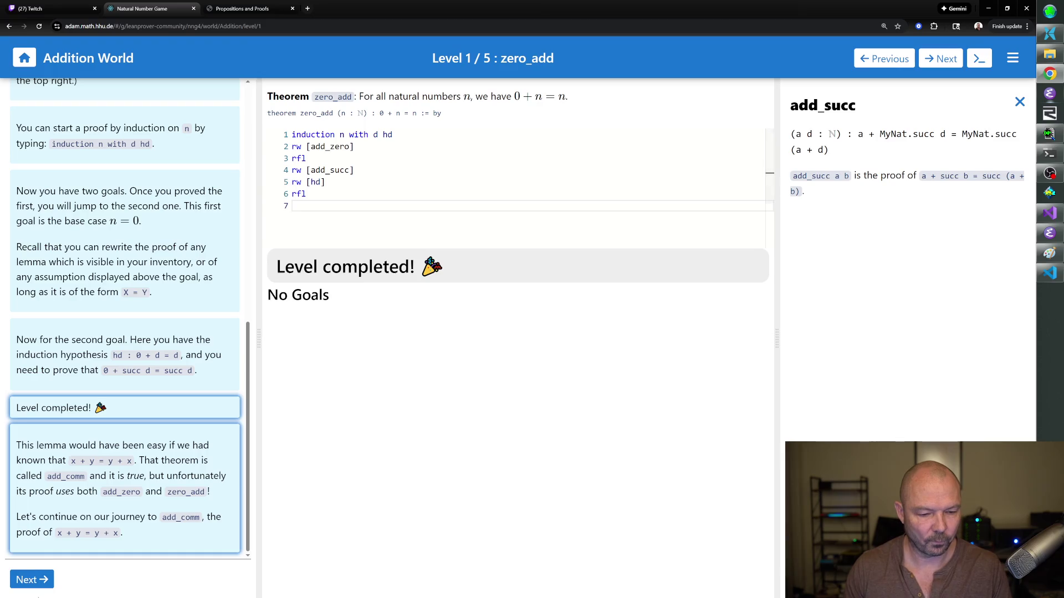
left_click(36, 579)
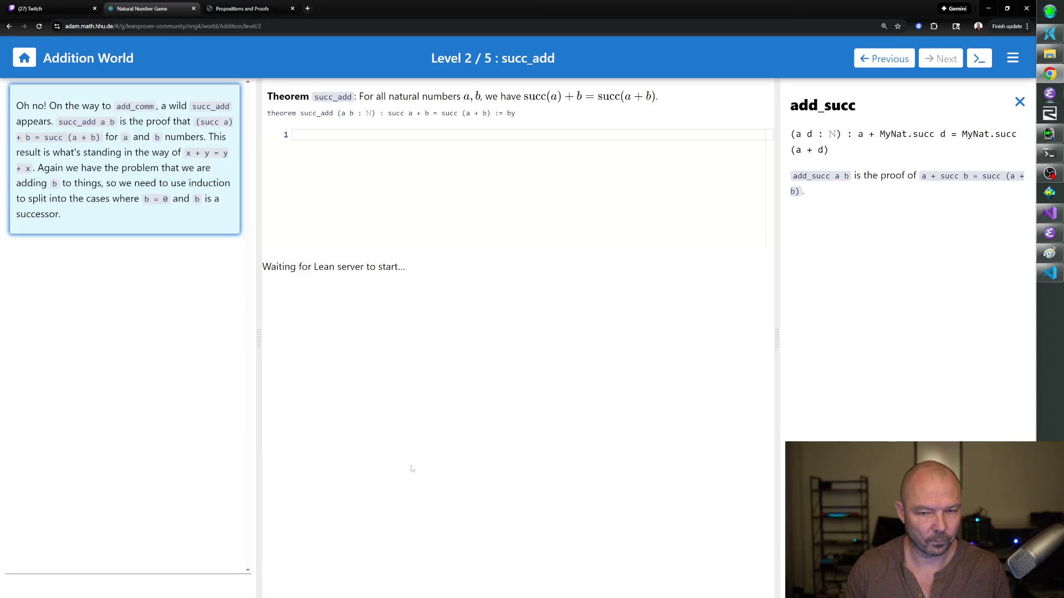